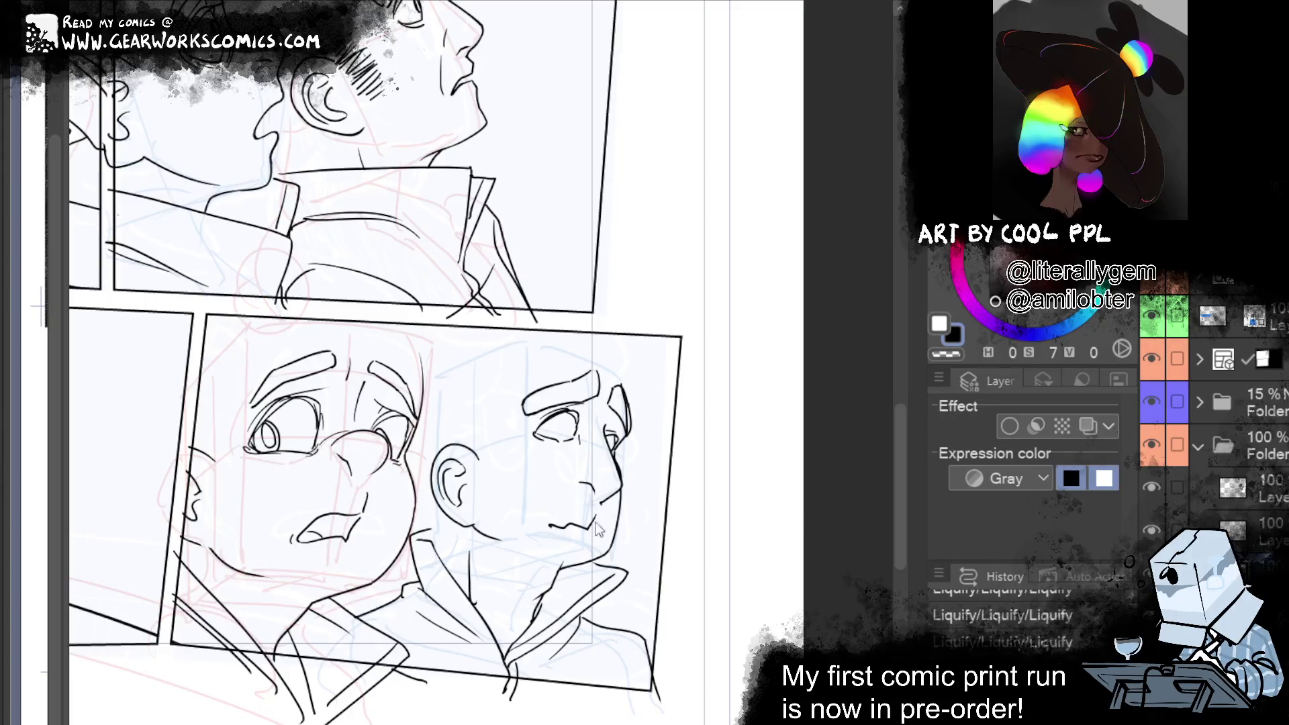
Redraw the man's mouth in the lower panel as a single clean G-pen line
{"action": "key", "text": "ctrl+z"}
{"action": "left_click_drag", "start_coordinate": [597, 503], "coordinate": [511, 510]}
{"action": "left_click_drag", "start_coordinate": [595, 516], "coordinate": [517, 509]}
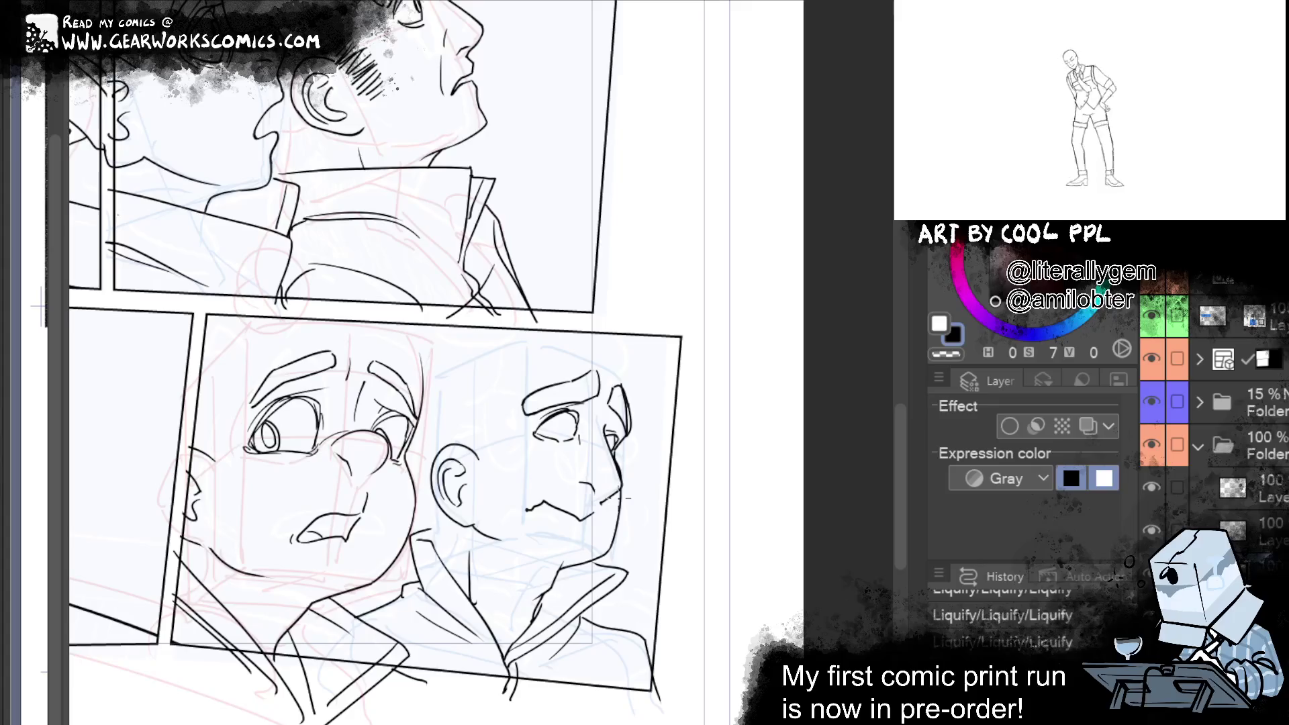
{"action": "key", "text": "ctrl+z"}
{"action": "key", "text": "ctrl+z"}
{"action": "left_click_drag", "start_coordinate": [596, 505], "coordinate": [508, 509]}
{"action": "left_click_drag", "start_coordinate": [690, 523], "coordinate": [680, 495]}
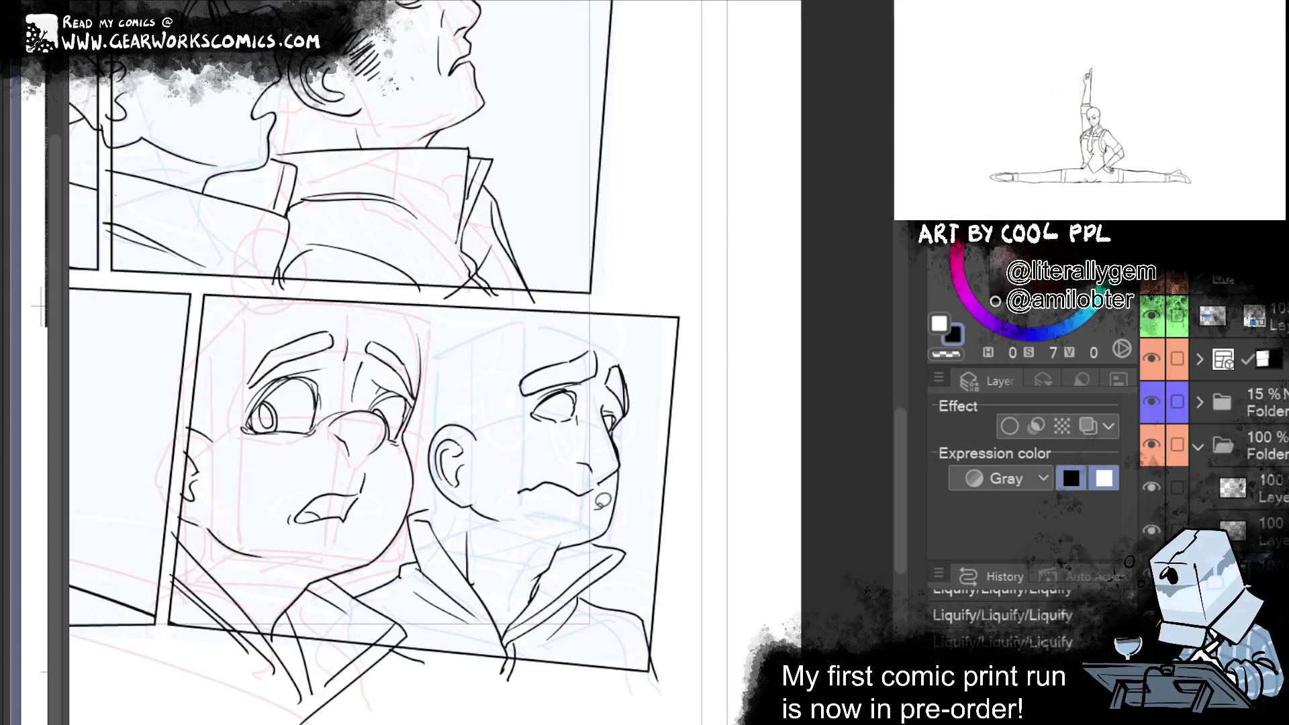
Lasso the mouth, cancel the Scale/Rotate transform, and deselect with Ctrl+D
{"action": "mouse_move", "coordinate": [606, 480]}
{"action": "left_mouse_down"}
{"action": "mouse_move", "coordinate": [544, 463]}
{"action": "mouse_move", "coordinate": [601, 487]}
{"action": "left_mouse_up"}
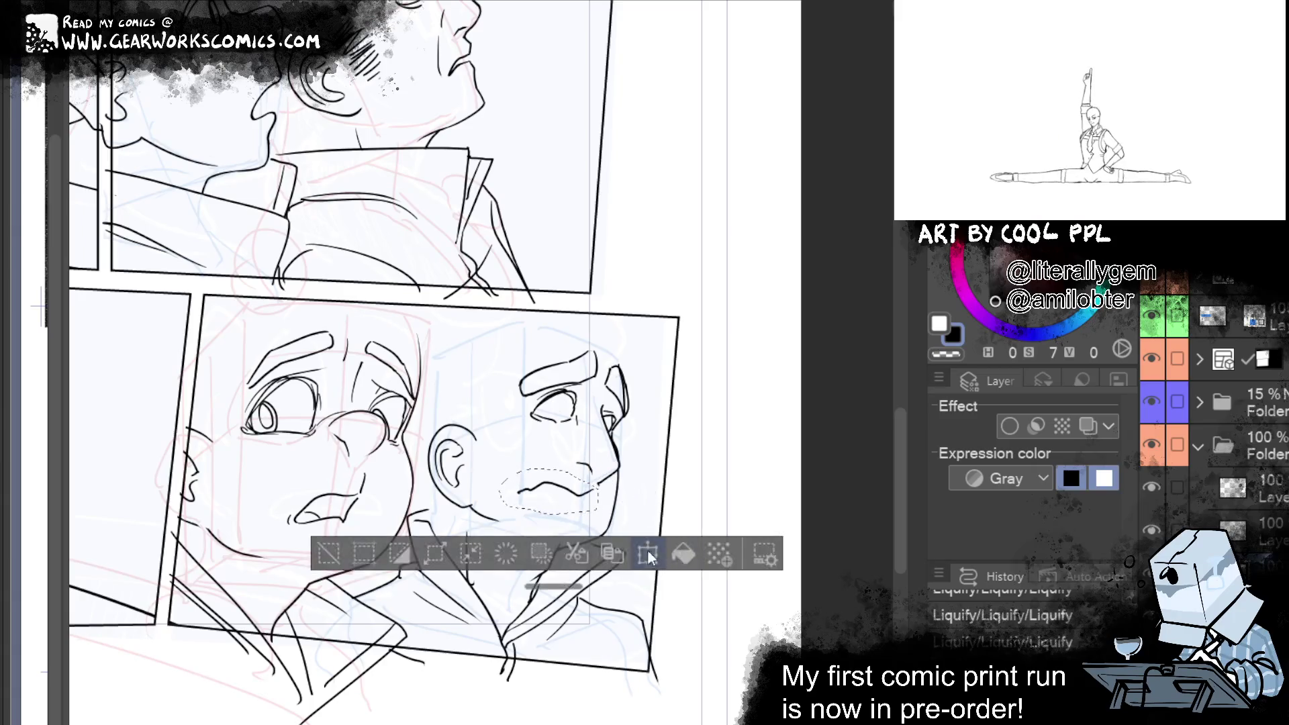
{"action": "key", "text": "ctrl+t"}
{"action": "key", "text": "Escape"}
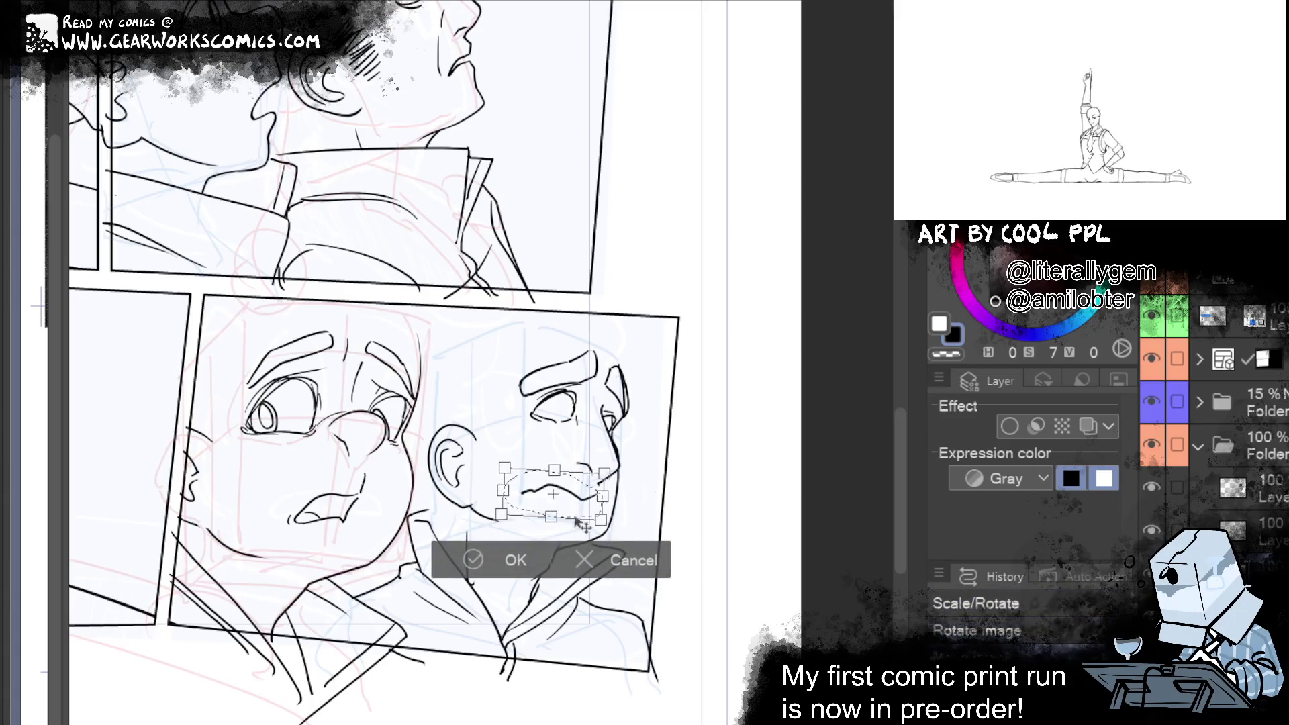
{"action": "key", "text": "ctrl+d"}
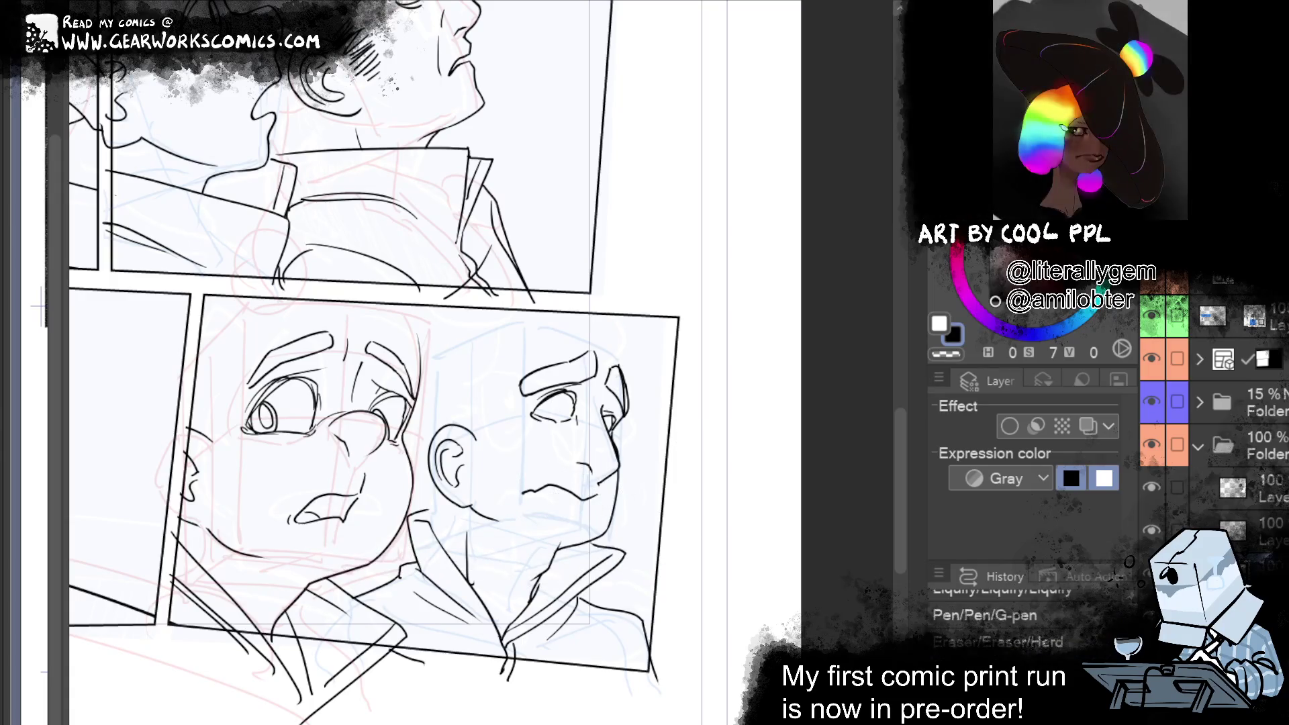
Erase stray marks, then ink the man's eye and hatching at his temple on the ink layer
{"action": "left_click_drag", "start_coordinate": [598, 473], "coordinate": [598, 490]}
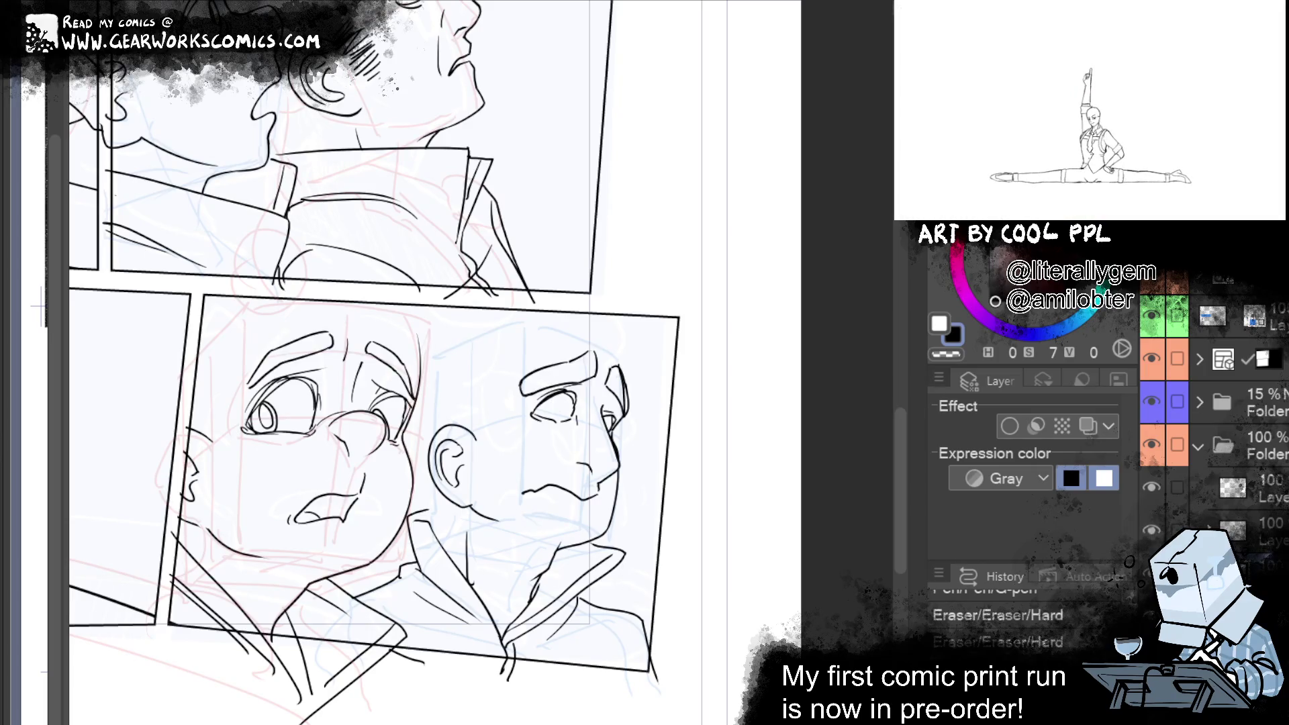
{"action": "left_click", "coordinate": [1235, 488]}
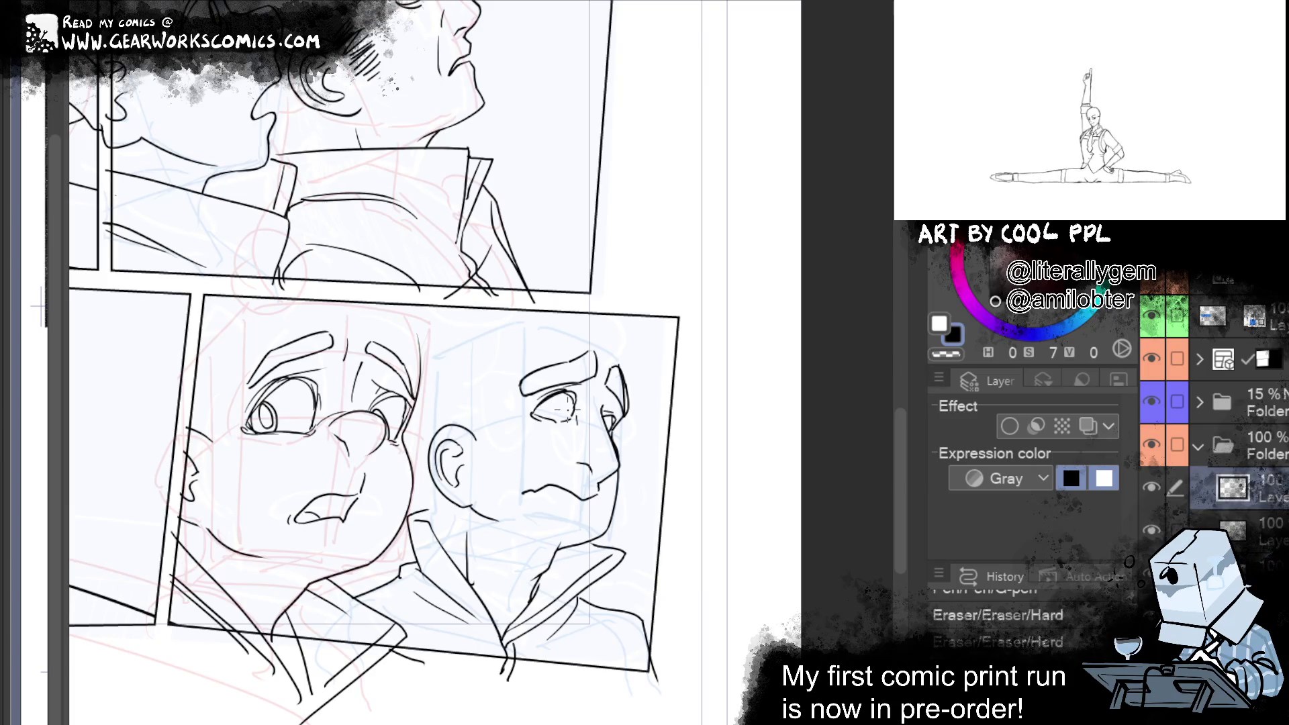
{"action": "left_click_drag", "start_coordinate": [558, 396], "coordinate": [569, 413]}
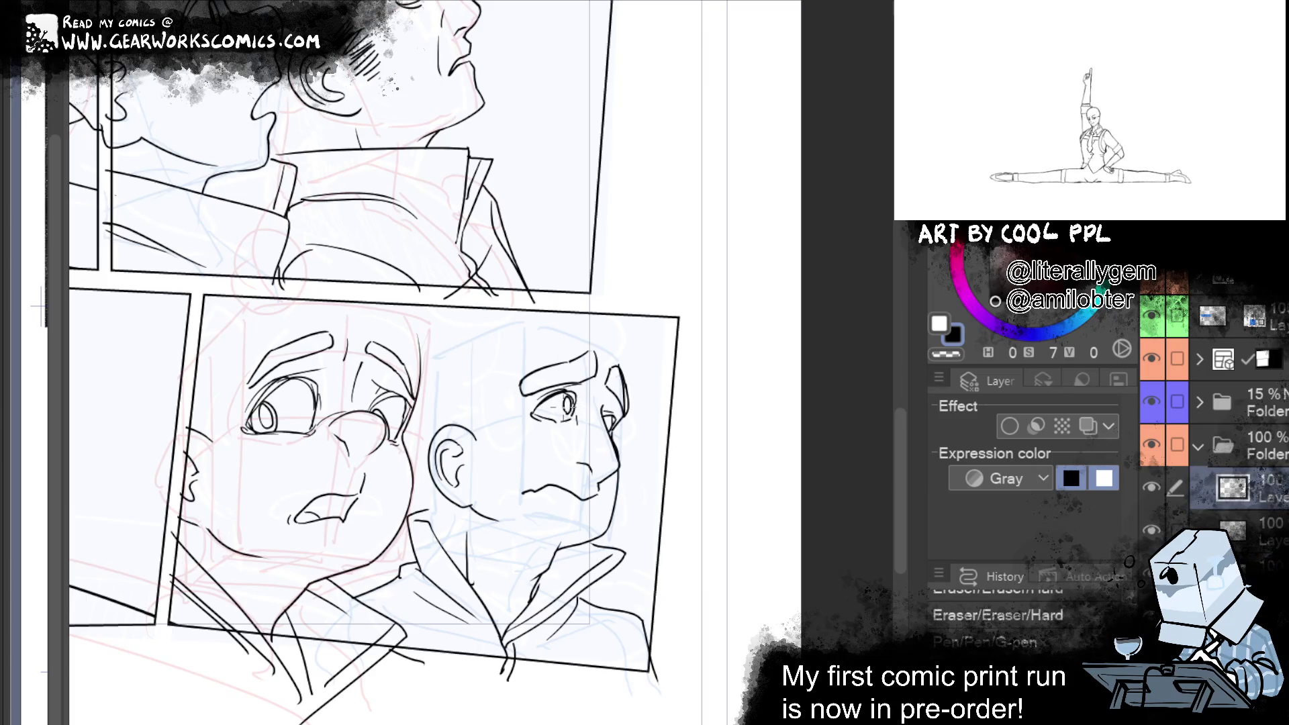
{"action": "key", "text": "ctrl+z"}
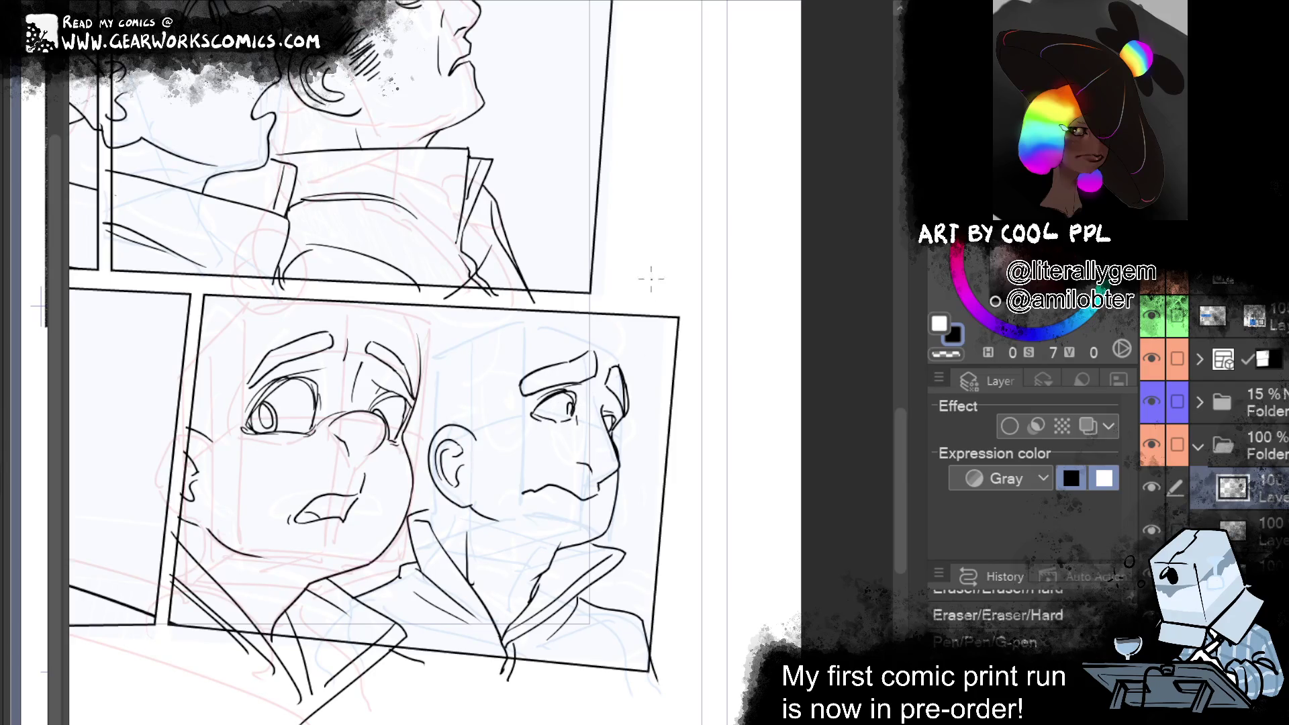
{"action": "key", "text": "ctrl+y"}
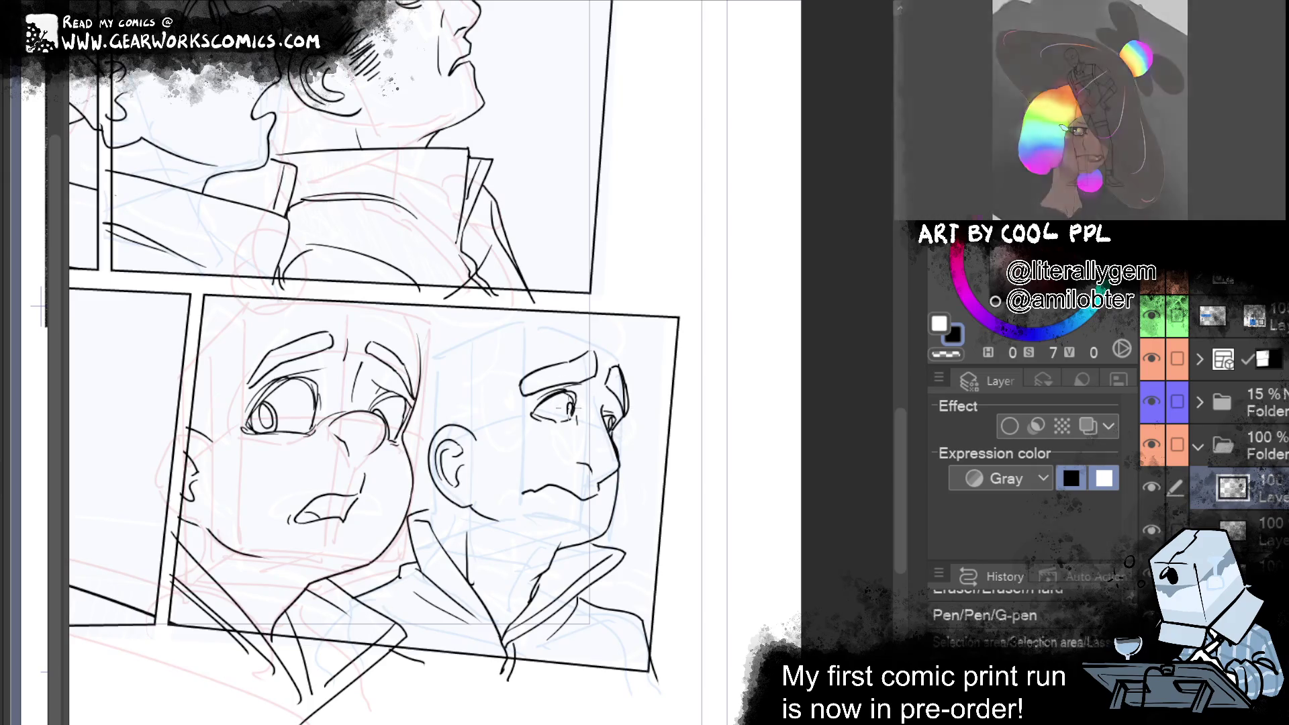
{"action": "key", "text": "ctrl+y"}
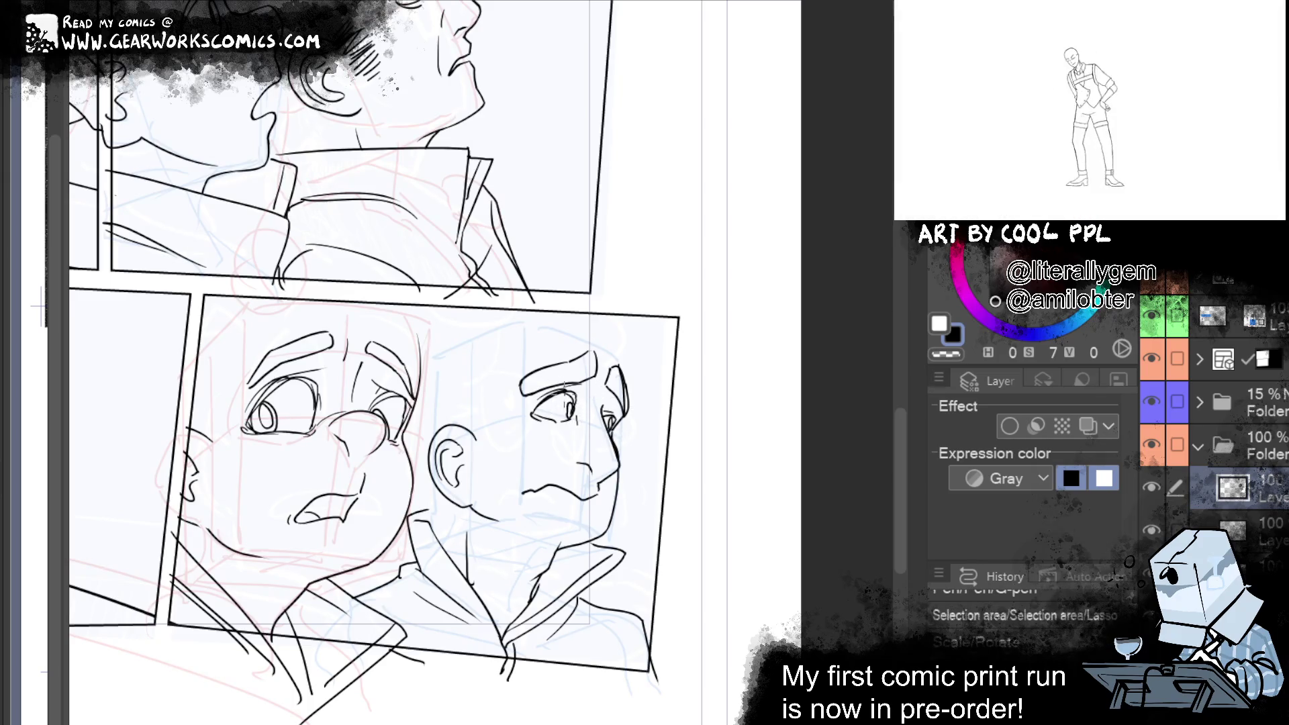
{"action": "key", "text": "ctrl+y"}
{"action": "key", "text": "ctrl+y"}
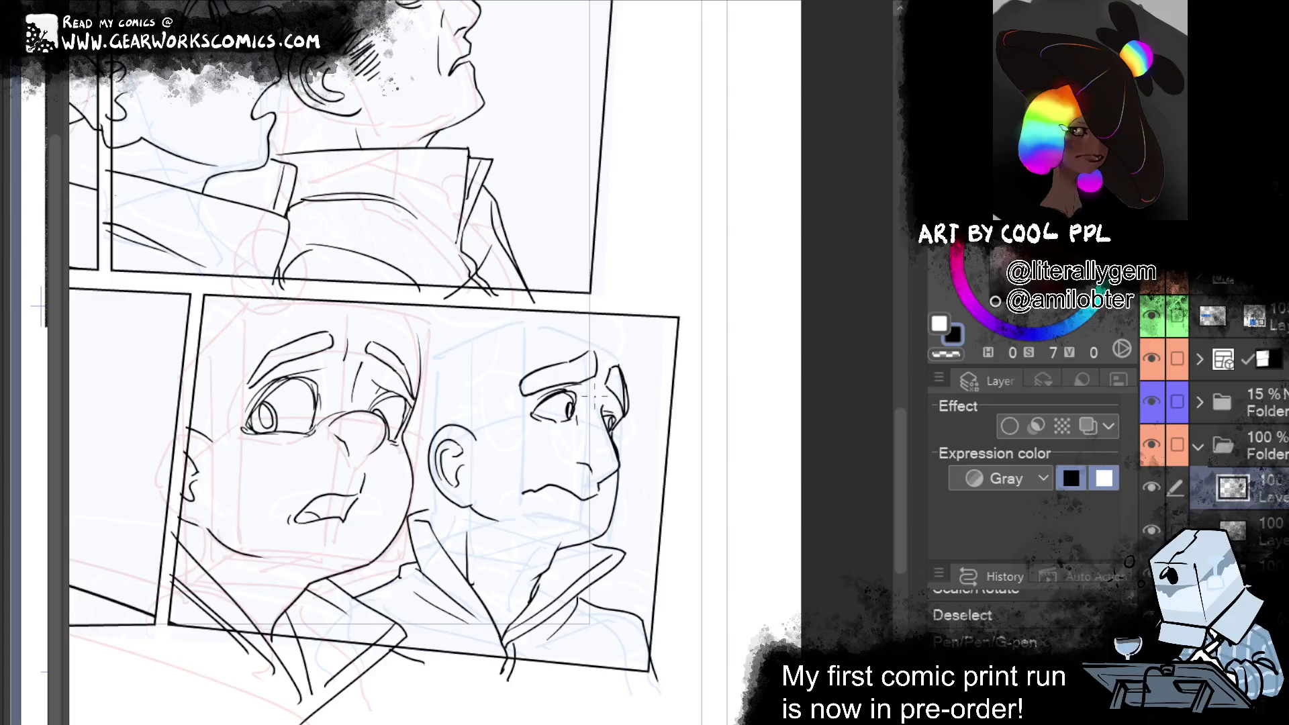
{"action": "key", "text": "ctrl+y"}
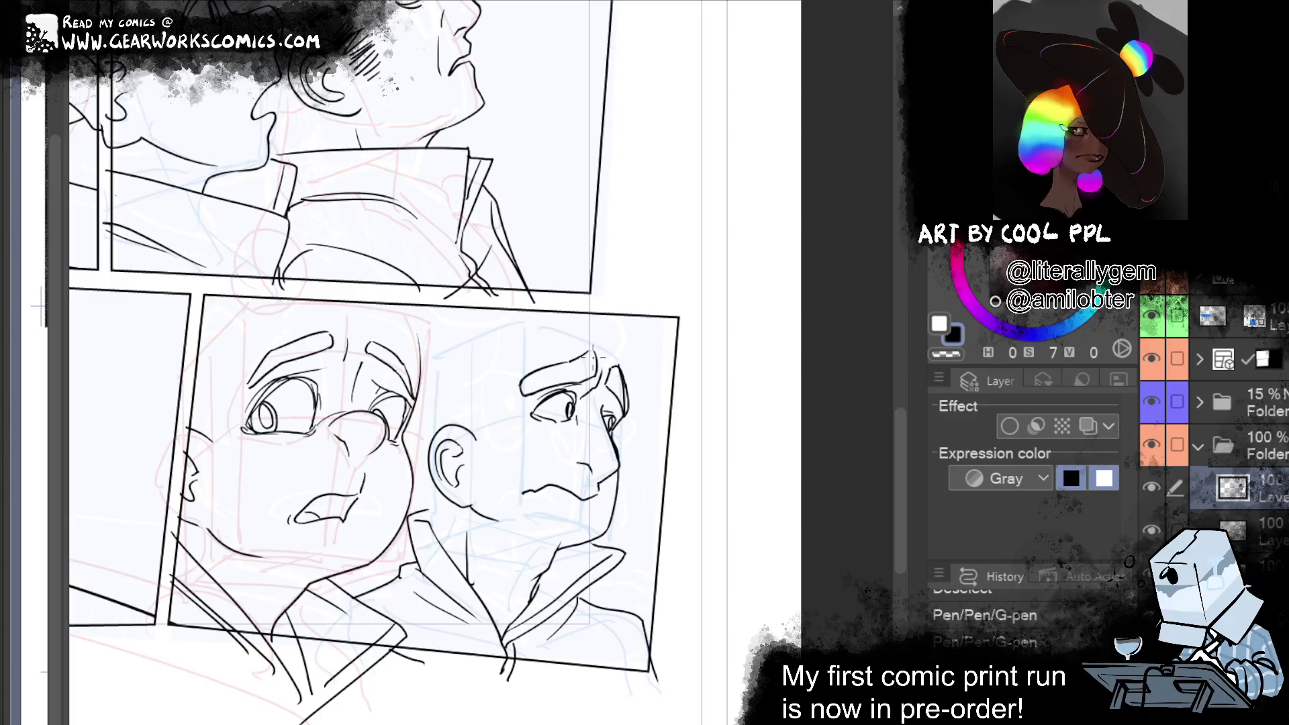
{"action": "key", "text": "ctrl+y"}
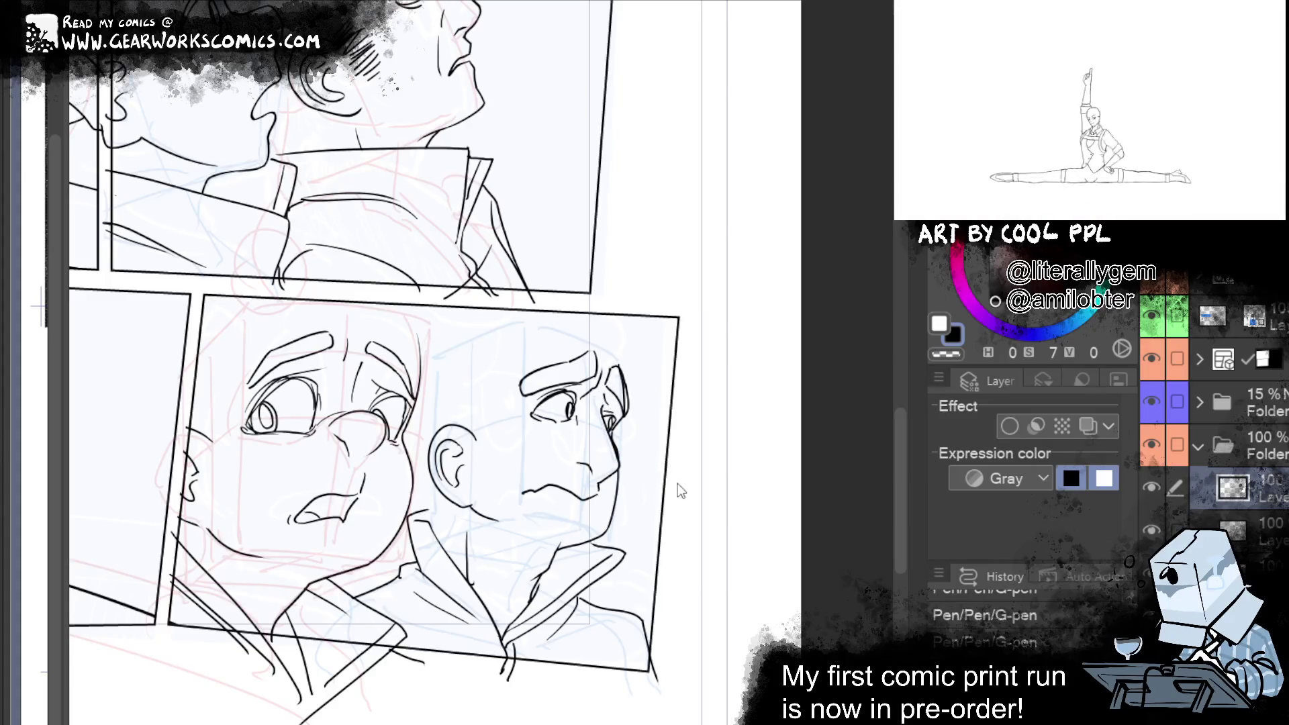
{"action": "mouse_move", "coordinate": [471, 432]}
{"action": "left_mouse_down"}
{"action": "mouse_move", "coordinate": [496, 407]}
{"action": "mouse_move", "coordinate": [502, 417]}
{"action": "left_mouse_up"}
{"action": "mouse_move", "coordinate": [470, 443]}
{"action": "left_mouse_down"}
{"action": "mouse_move", "coordinate": [502, 421]}
{"action": "mouse_move", "coordinate": [504, 435]}
{"action": "left_mouse_up"}
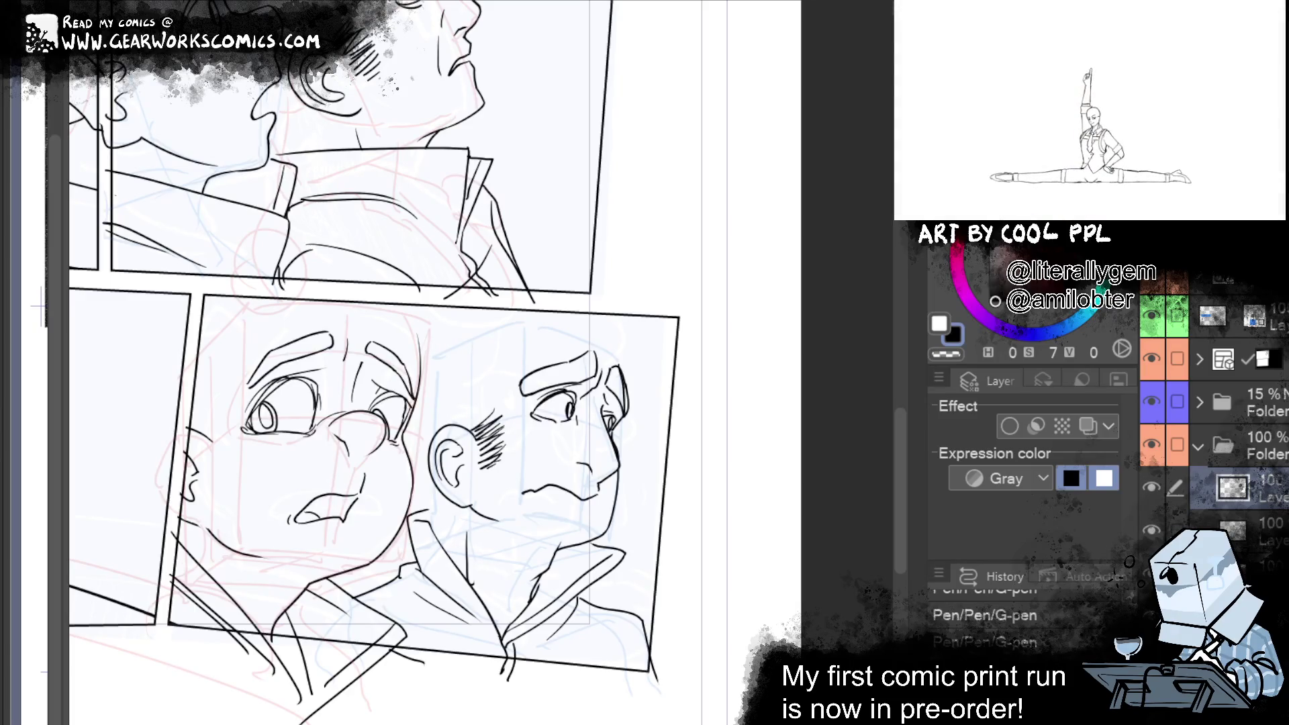
Lasso the girl's mouth and shift it slightly down-left with Scale/Rotate
{"action": "left_click", "coordinate": [1238, 530]}
{"action": "mouse_move", "coordinate": [379, 463]}
{"action": "left_mouse_down"}
{"action": "mouse_move", "coordinate": [262, 500]}
{"action": "mouse_move", "coordinate": [376, 511]}
{"action": "mouse_move", "coordinate": [346, 542]}
{"action": "left_mouse_up"}
{"action": "left_click", "coordinate": [417, 591]}
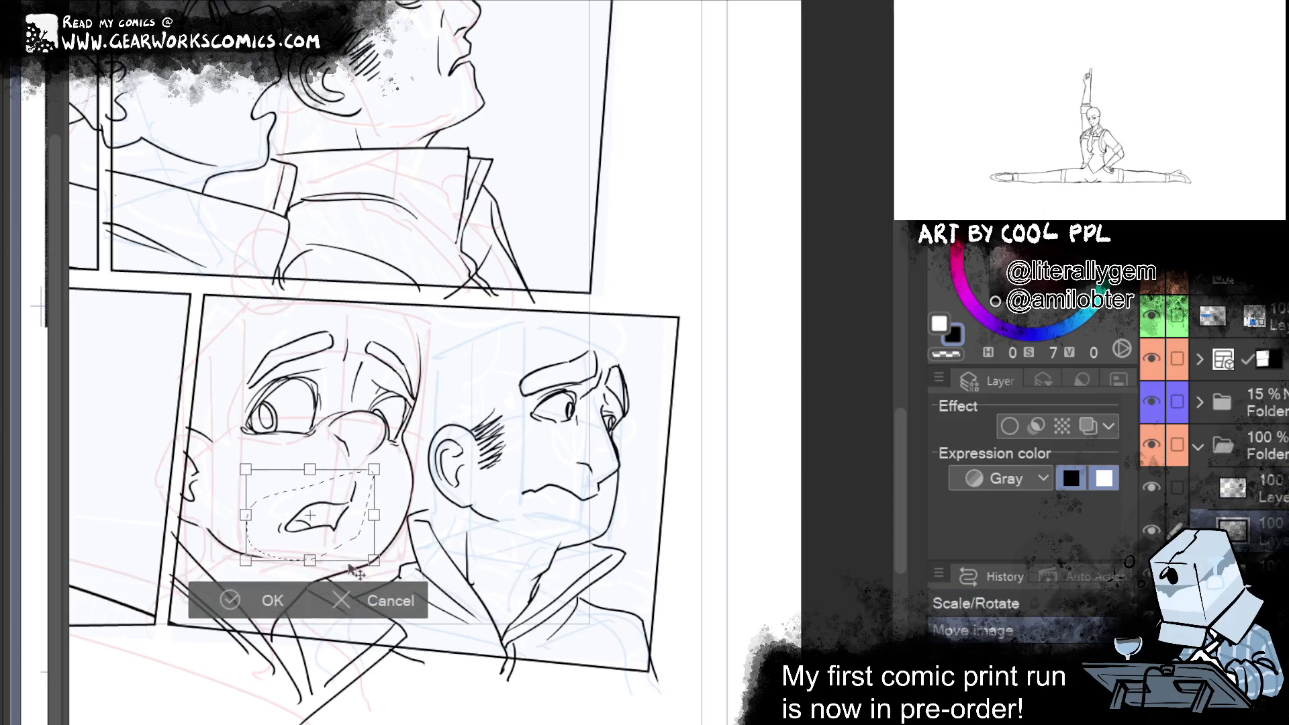
{"action": "key", "text": "Return"}
{"action": "key", "text": "ctrl+d"}
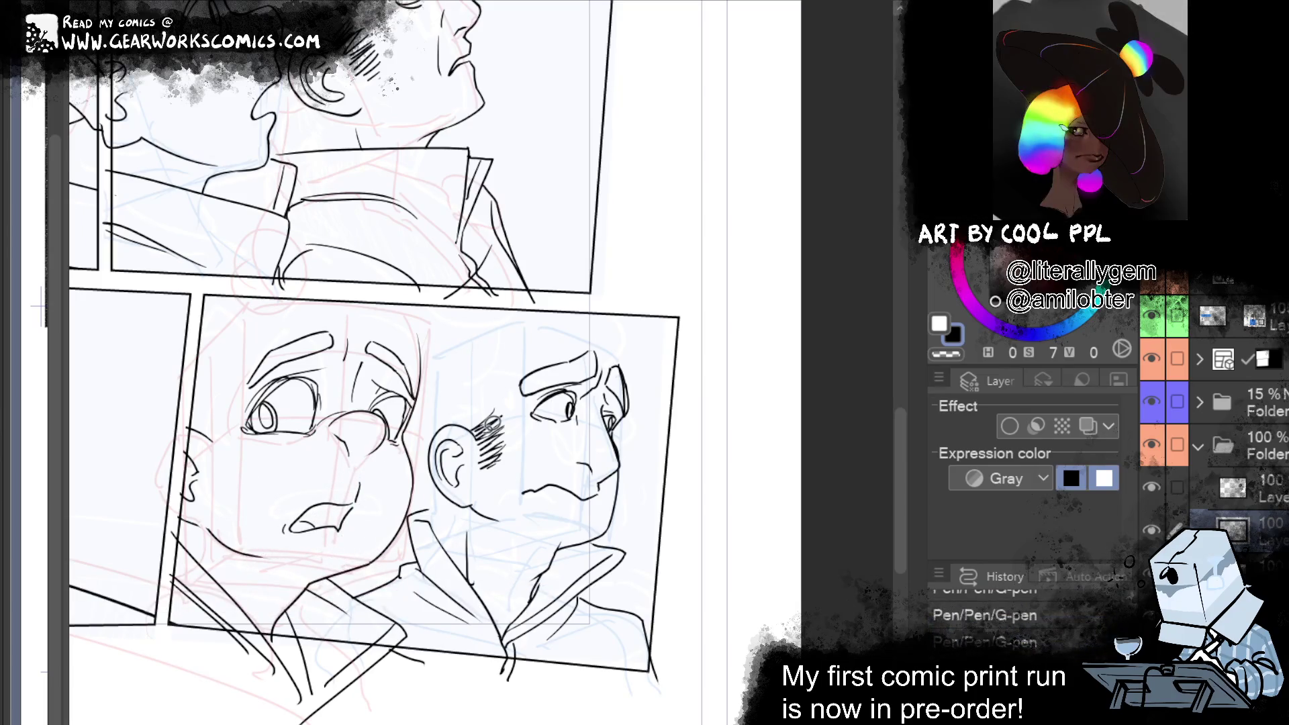
{"action": "scroll", "coordinate": [492, 423], "scroll_direction": "down", "scroll_amount": 3}
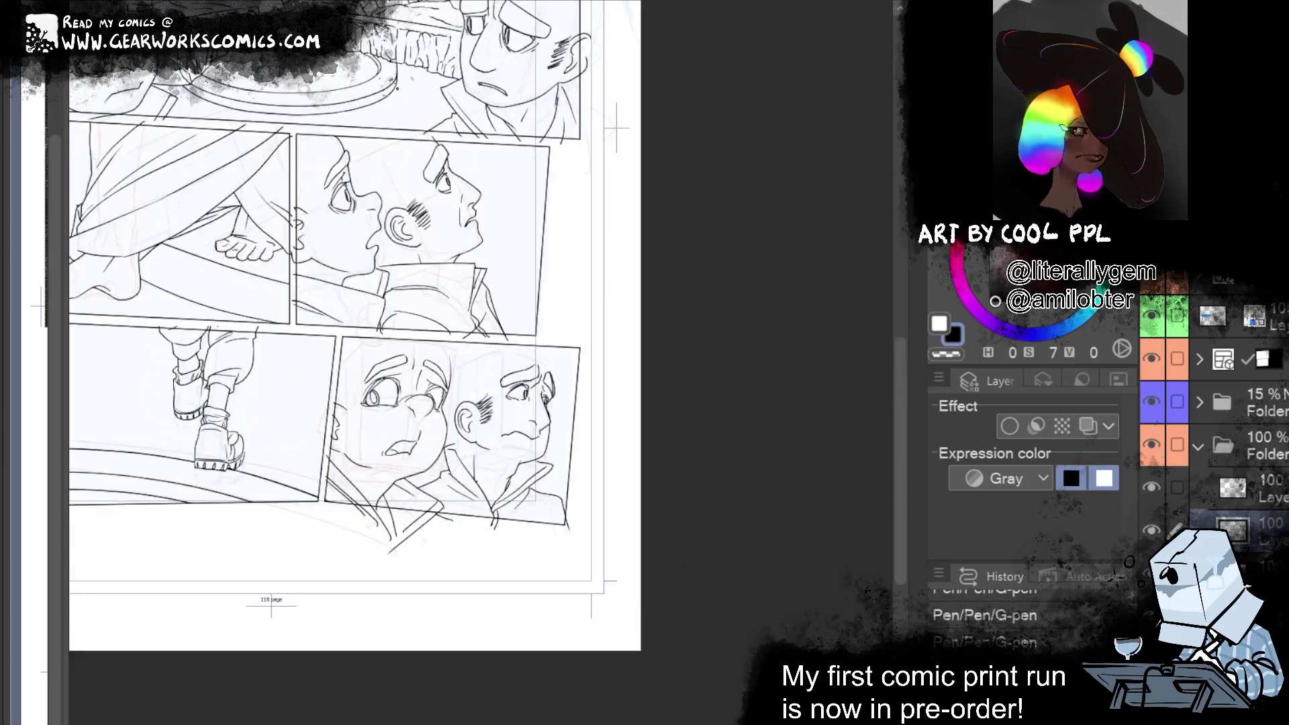
Zoom out to the full page and turn on a blue Layer color for the characters' line art layer
{"action": "mouse_move", "coordinate": [747, 202]}
{"action": "left_mouse_down"}
{"action": "mouse_move", "coordinate": [918, 555]}
{"action": "mouse_move", "coordinate": [863, 368]}
{"action": "mouse_move", "coordinate": [898, 360]}
{"action": "left_mouse_up"}
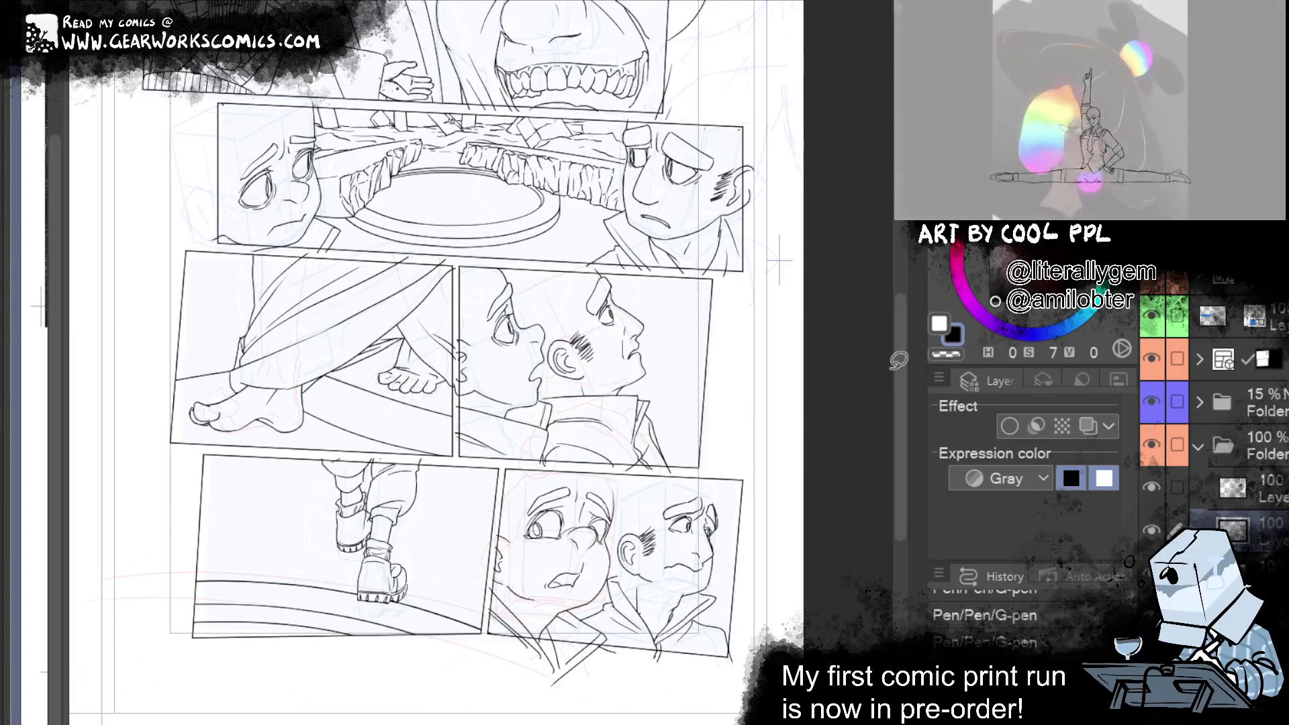
{"action": "mouse_move", "coordinate": [773, 411]}
{"action": "left_mouse_down"}
{"action": "mouse_move", "coordinate": [756, 440]}
{"action": "mouse_move", "coordinate": [718, 443]}
{"action": "mouse_move", "coordinate": [691, 436]}
{"action": "mouse_move", "coordinate": [707, 405]}
{"action": "left_mouse_up"}
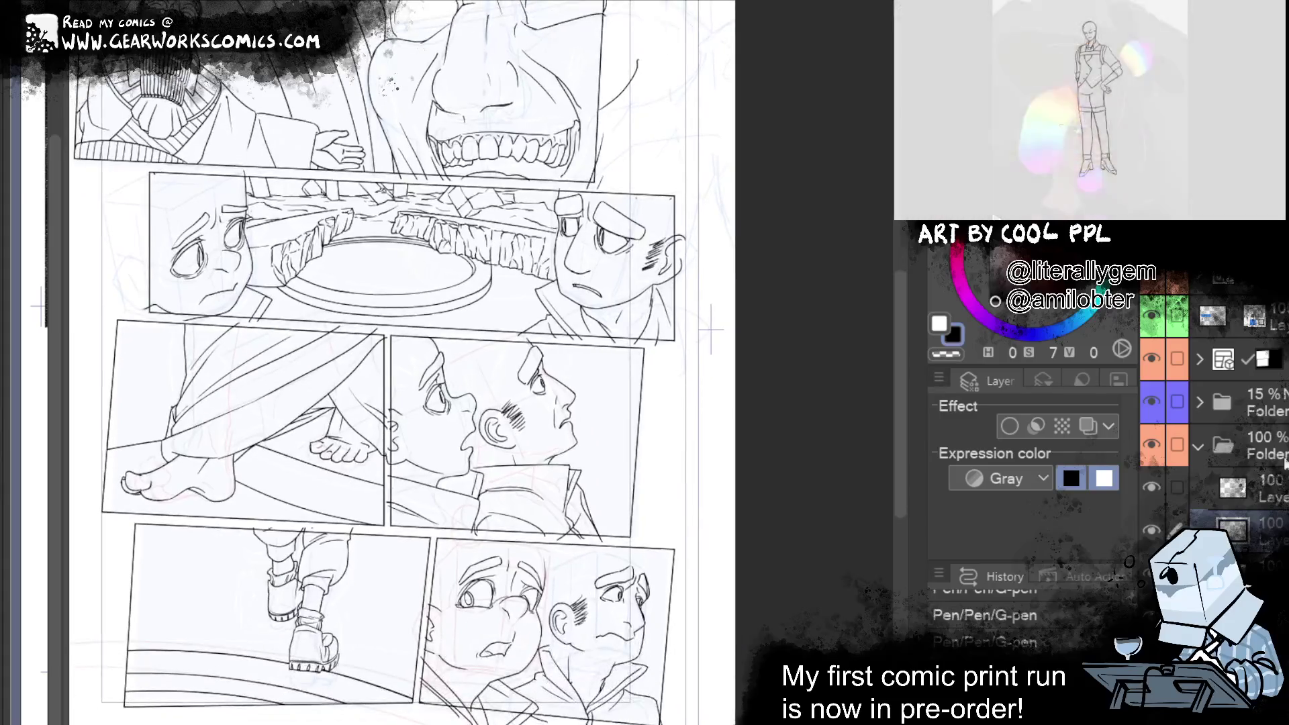
{"action": "left_click", "coordinate": [1285, 479]}
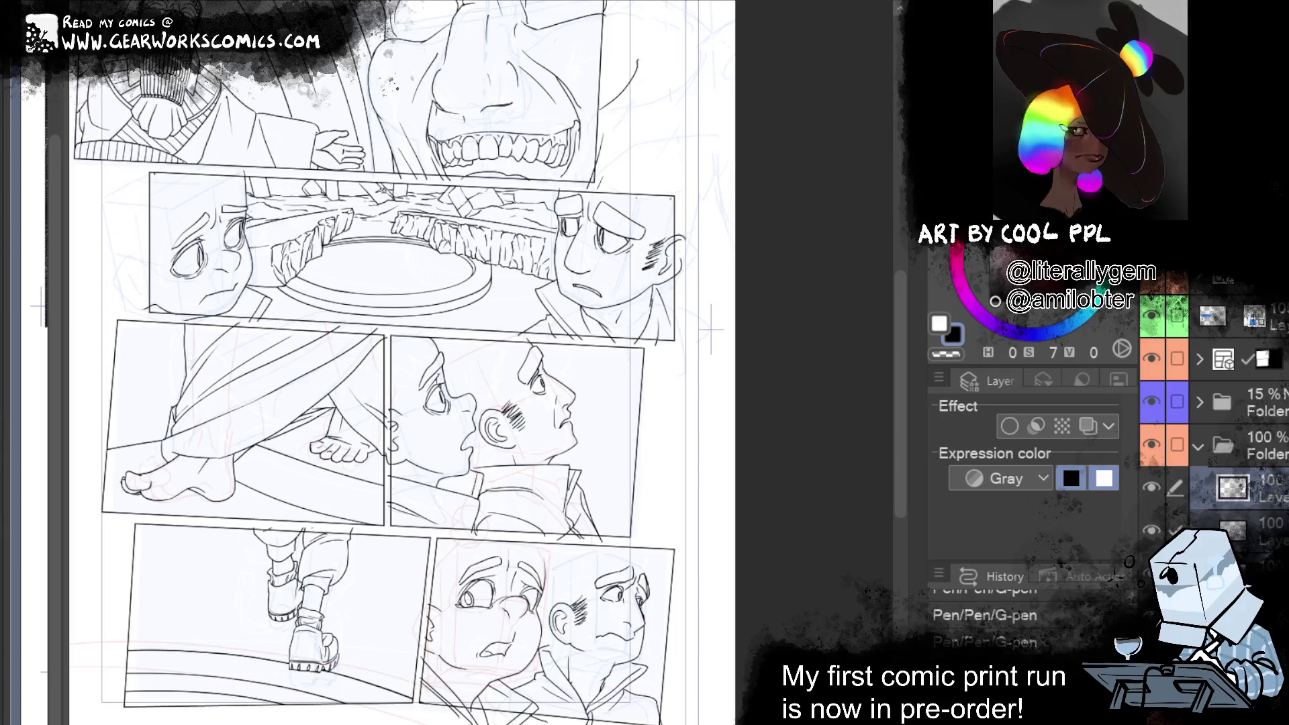
{"action": "key", "text": "ctrl+g"}
{"action": "key", "text": "ctrl+z"}
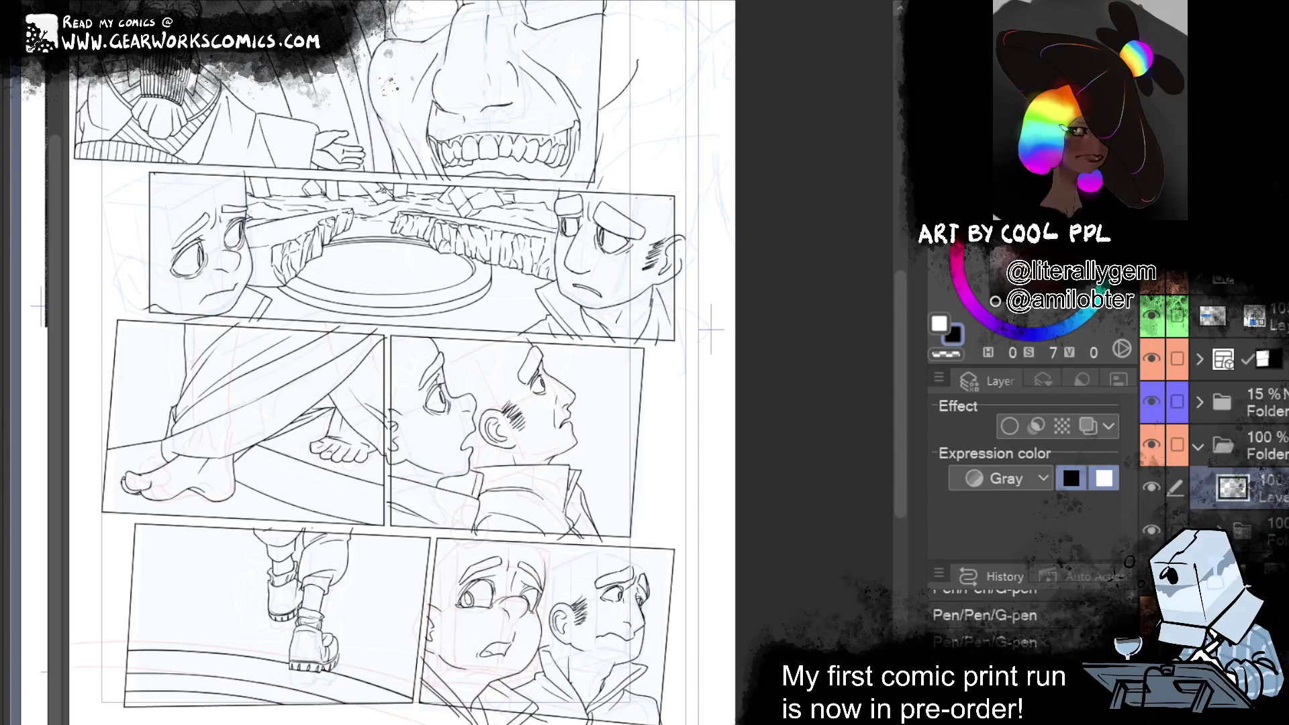
{"action": "left_click", "coordinate": [1084, 428]}
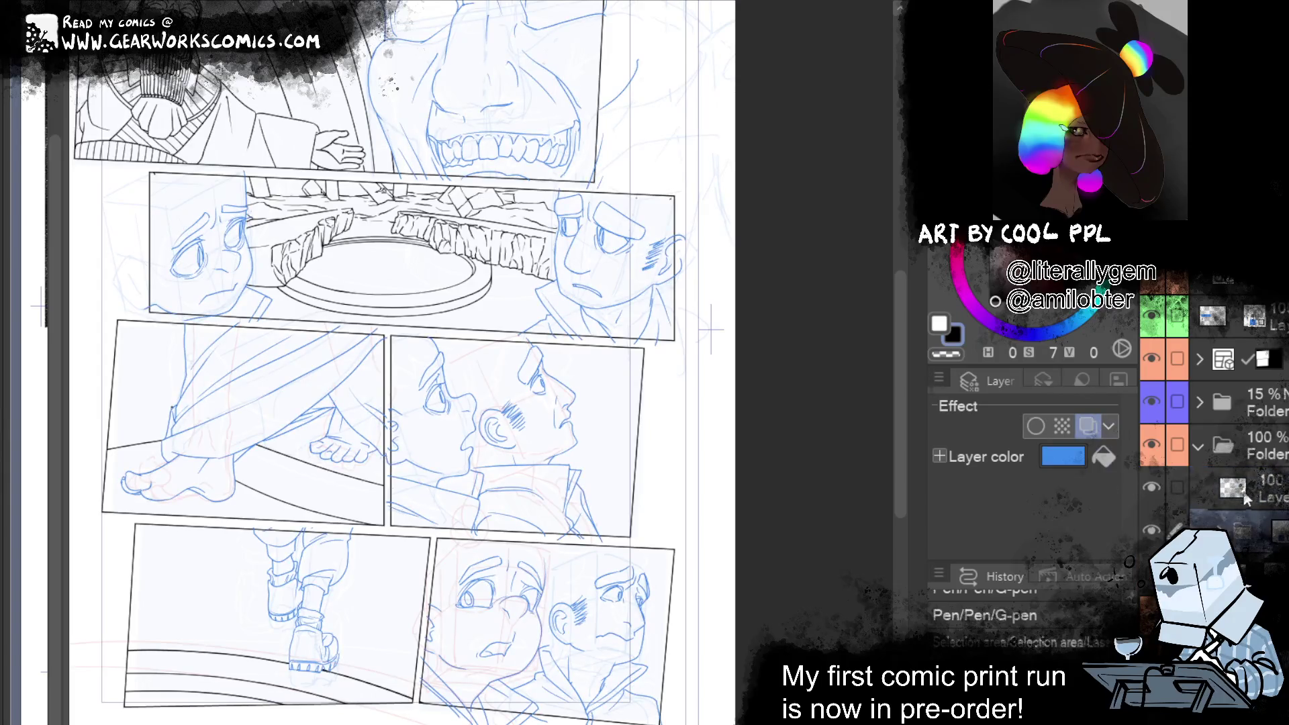
Restore the earlier eye and head strokes with redo and erase a stray mark near the eye
{"action": "left_click_drag", "start_coordinate": [750, 417], "coordinate": [814, 453]}
{"action": "scroll", "coordinate": [814, 453], "scroll_direction": "up", "scroll_amount": 5}
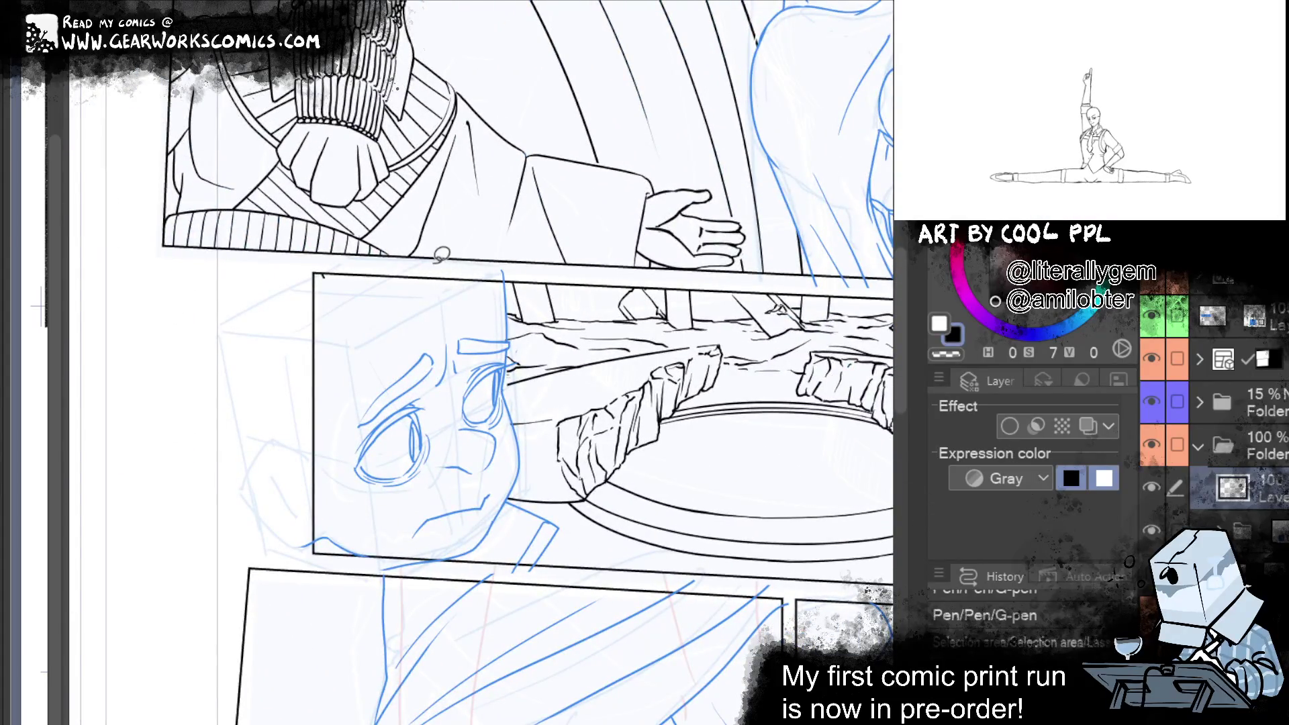
{"action": "key", "text": "ctrl+y"}
{"action": "key", "text": "ctrl+y"}
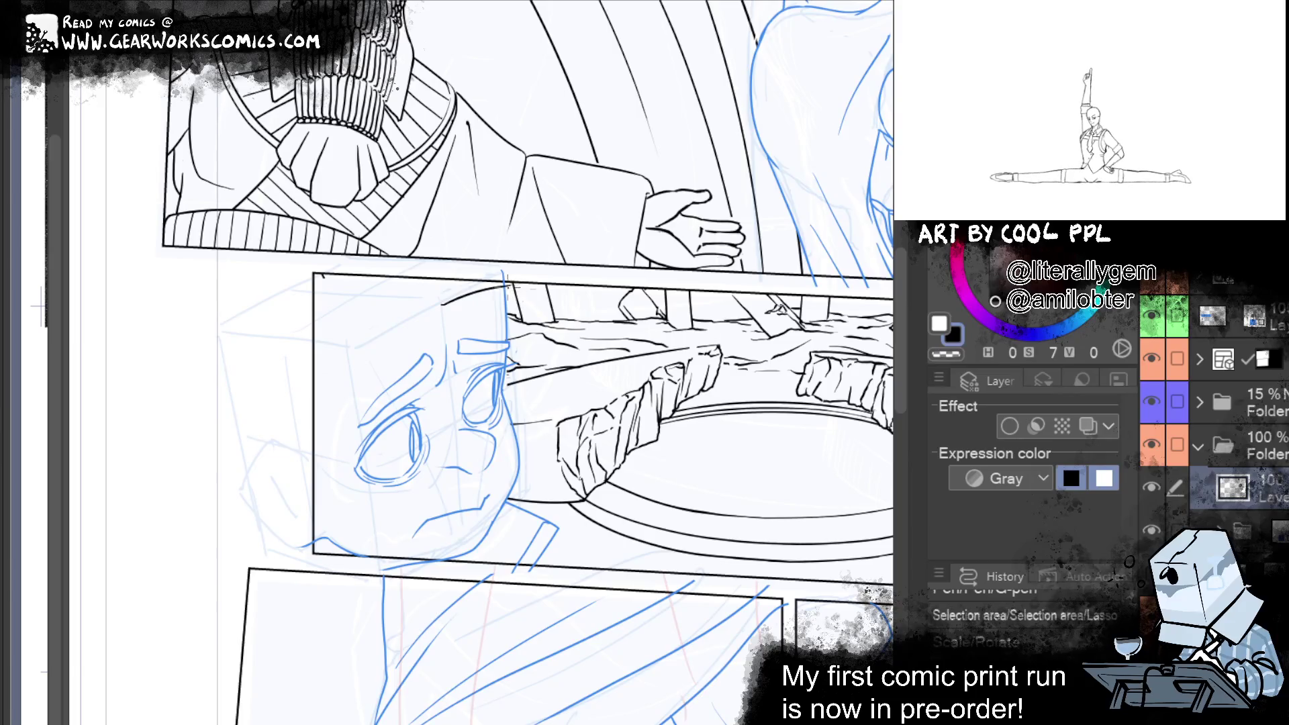
{"action": "key", "text": "ctrl+y"}
{"action": "key", "text": "ctrl+y"}
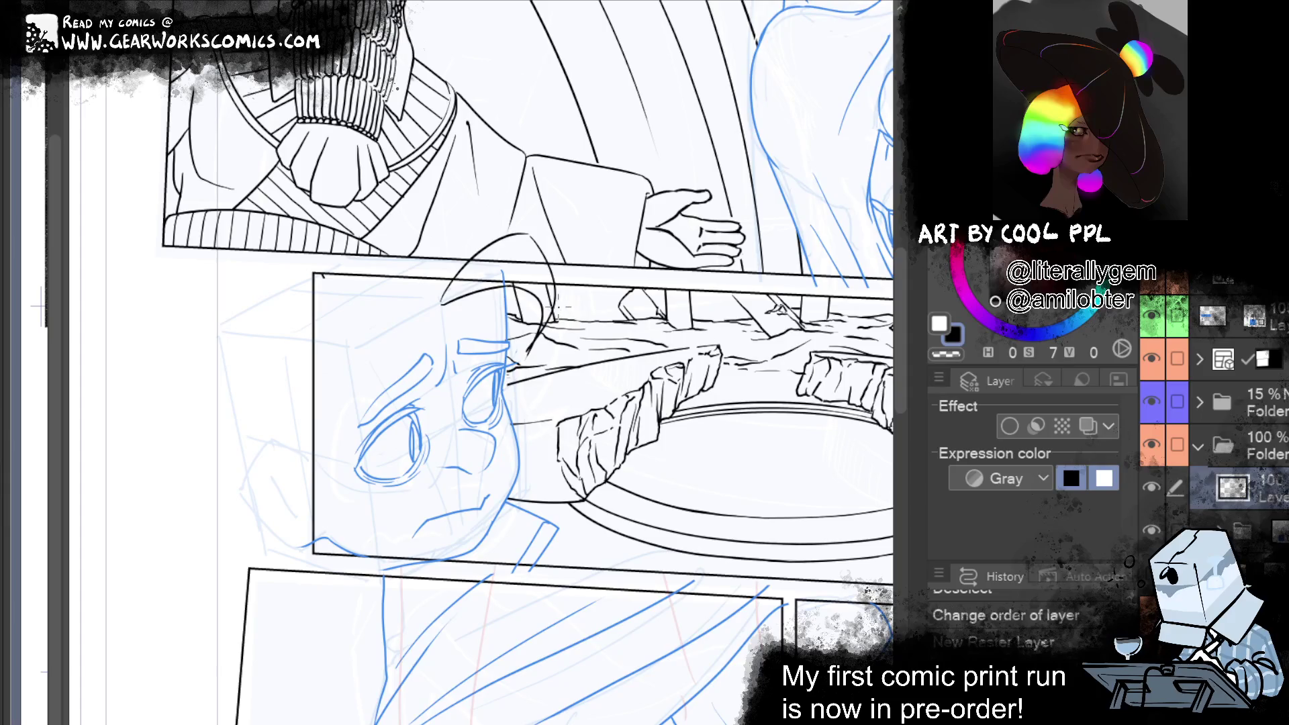
{"action": "key", "text": "ctrl+y"}
{"action": "key", "text": "ctrl+y"}
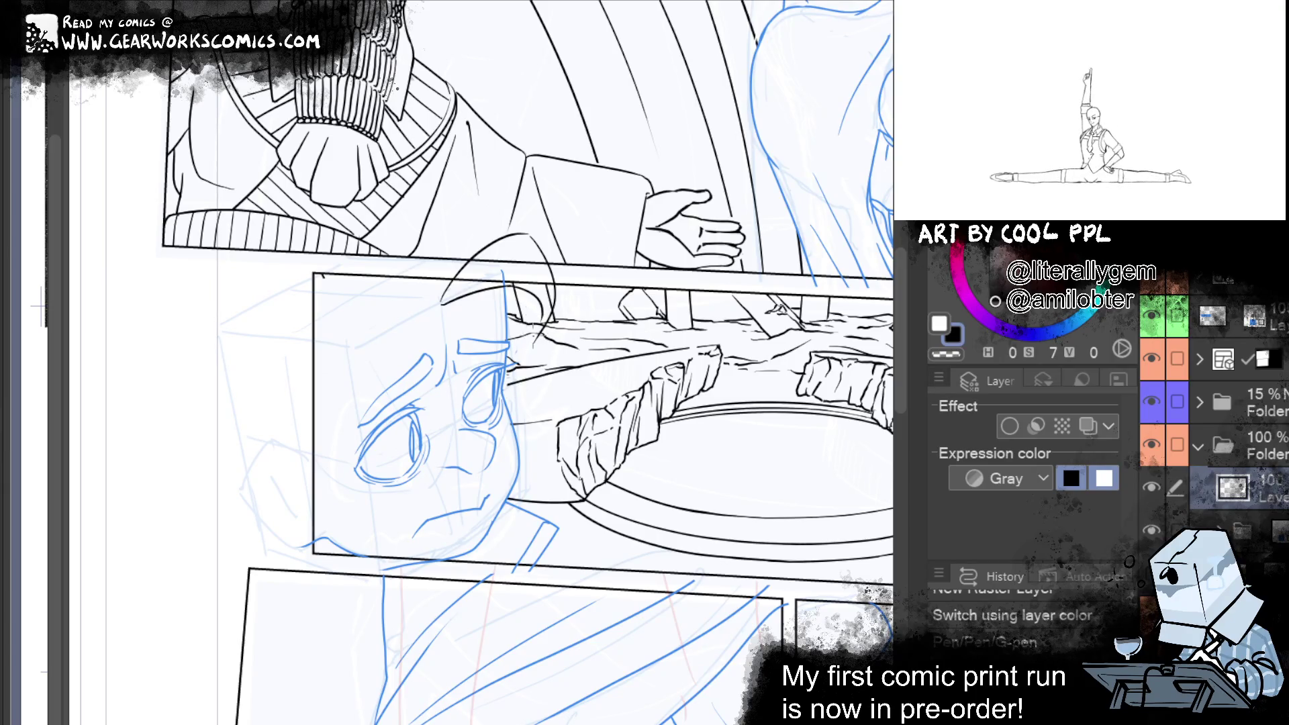
{"action": "key", "text": "ctrl+y"}
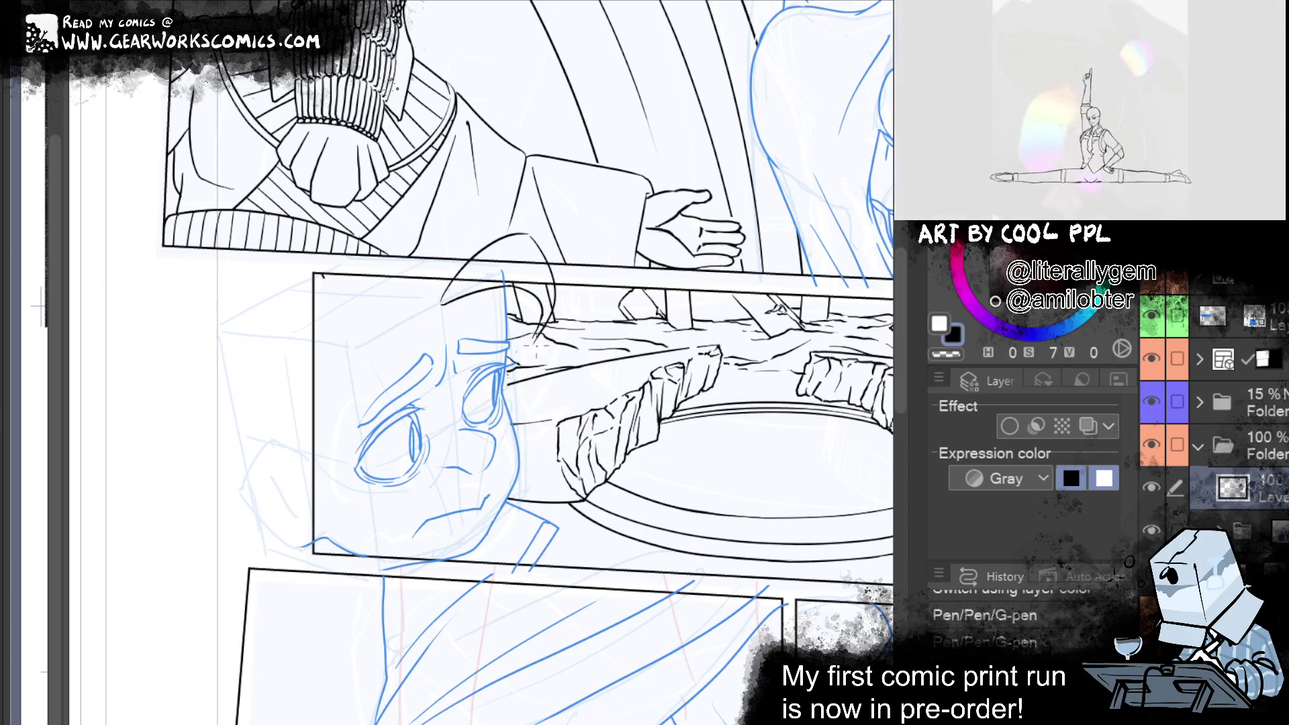
{"action": "key", "text": "ctrl+y"}
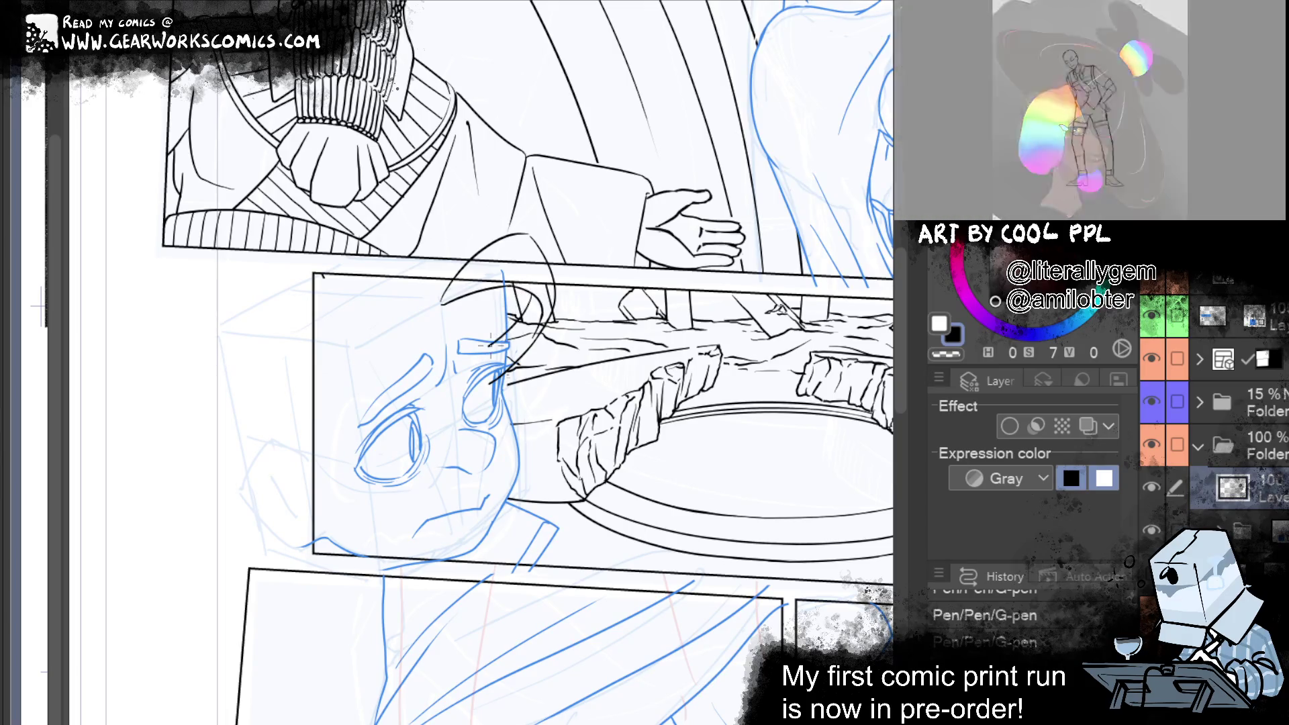
{"action": "left_click_drag", "start_coordinate": [515, 322], "coordinate": [515, 336]}
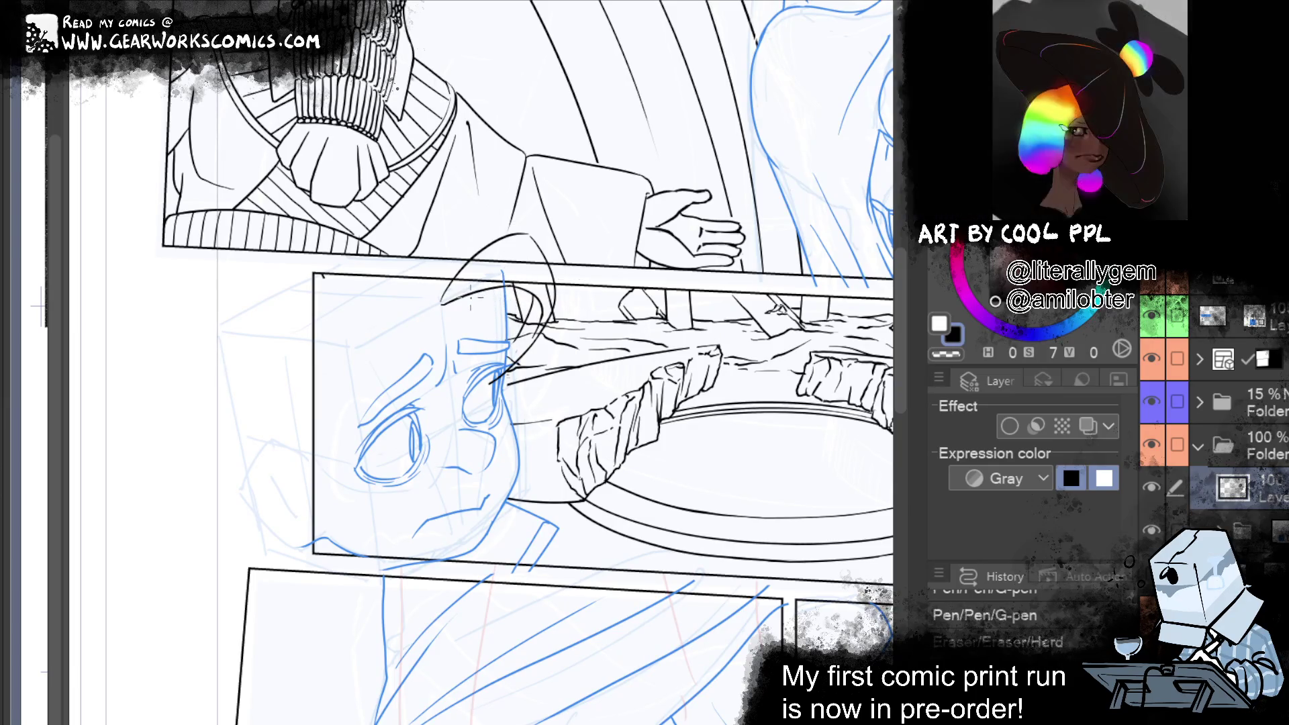
{"action": "key", "text": "ctrl+y"}
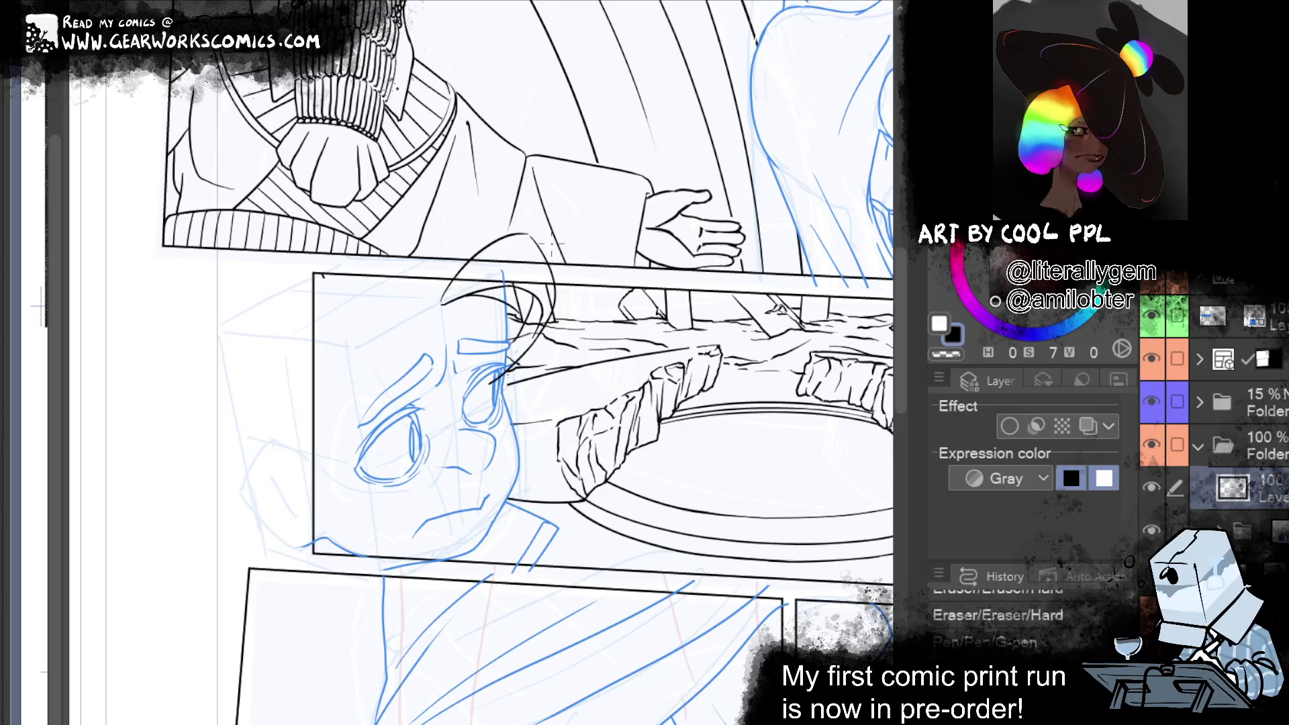
{"action": "key", "text": "ctrl+z"}
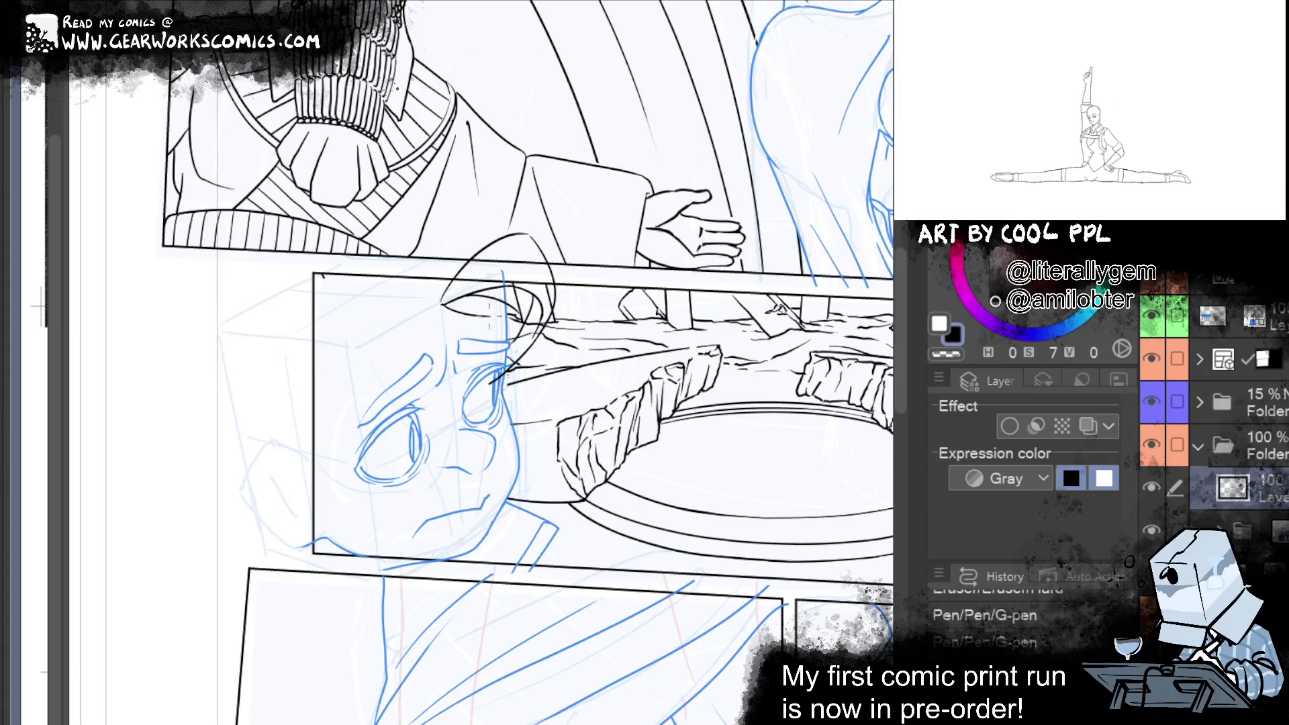
{"action": "key", "text": "ctrl+y"}
{"action": "key", "text": "ctrl+y"}
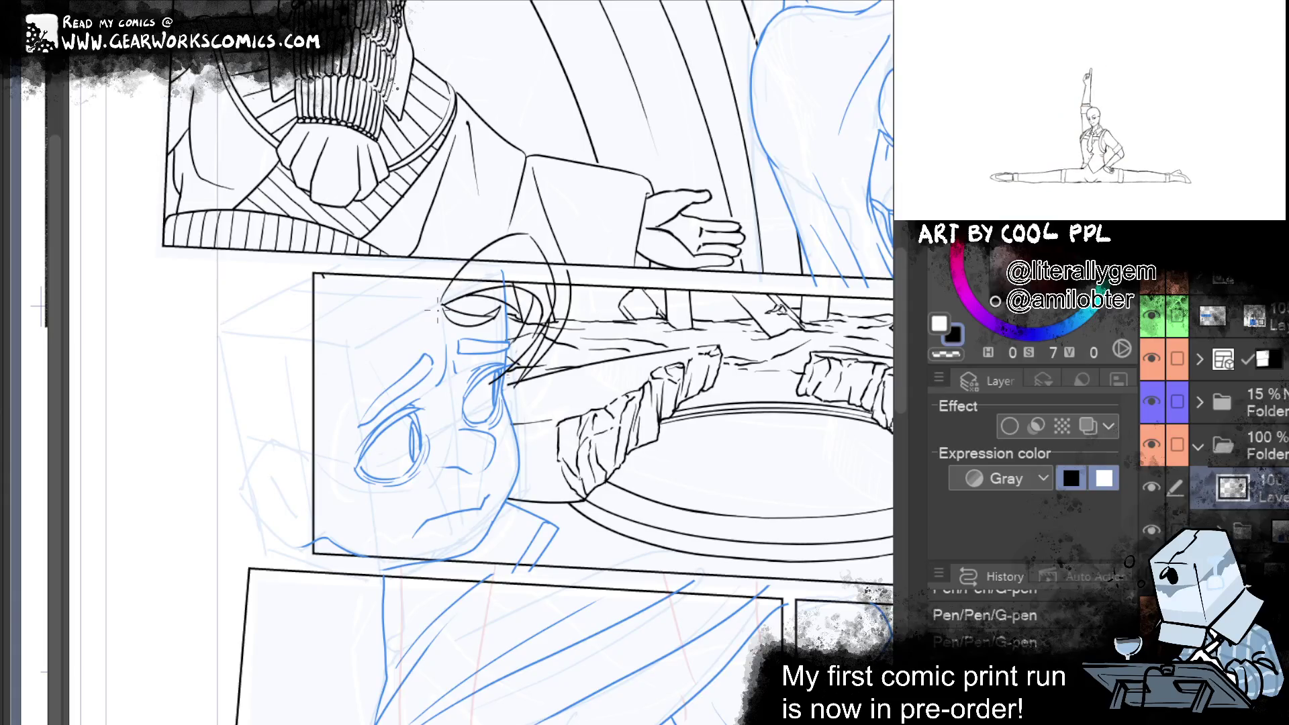
Ink the boy's head outline and hair strands down the left side of his head
{"action": "left_click_drag", "start_coordinate": [437, 303], "coordinate": [322, 374]}
{"action": "left_click_drag", "start_coordinate": [429, 313], "coordinate": [314, 386]}
{"action": "left_click_drag", "start_coordinate": [396, 334], "coordinate": [301, 430]}
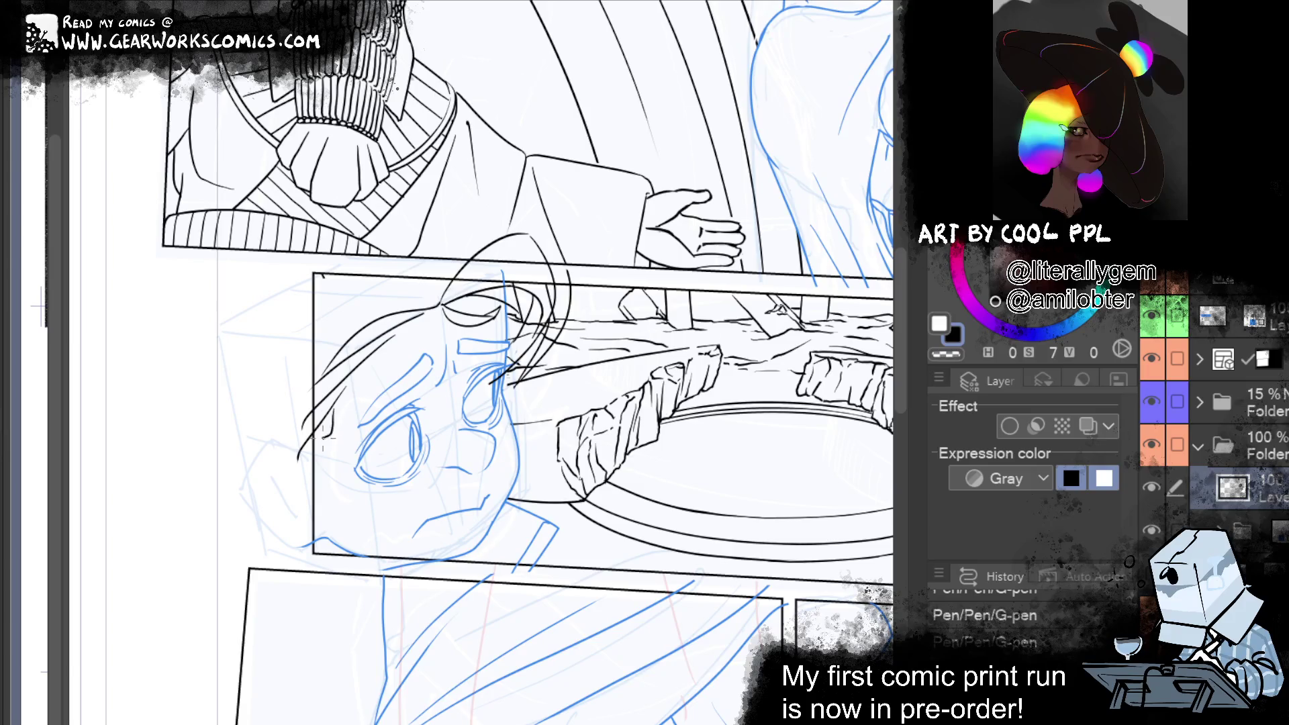
{"action": "mouse_move", "coordinate": [331, 454]}
{"action": "left_mouse_down"}
{"action": "mouse_move", "coordinate": [307, 474]}
{"action": "mouse_move", "coordinate": [366, 504]}
{"action": "mouse_move", "coordinate": [300, 481]}
{"action": "left_mouse_up"}
{"action": "key", "text": "ctrl+z"}
{"action": "key", "text": "ctrl+z"}
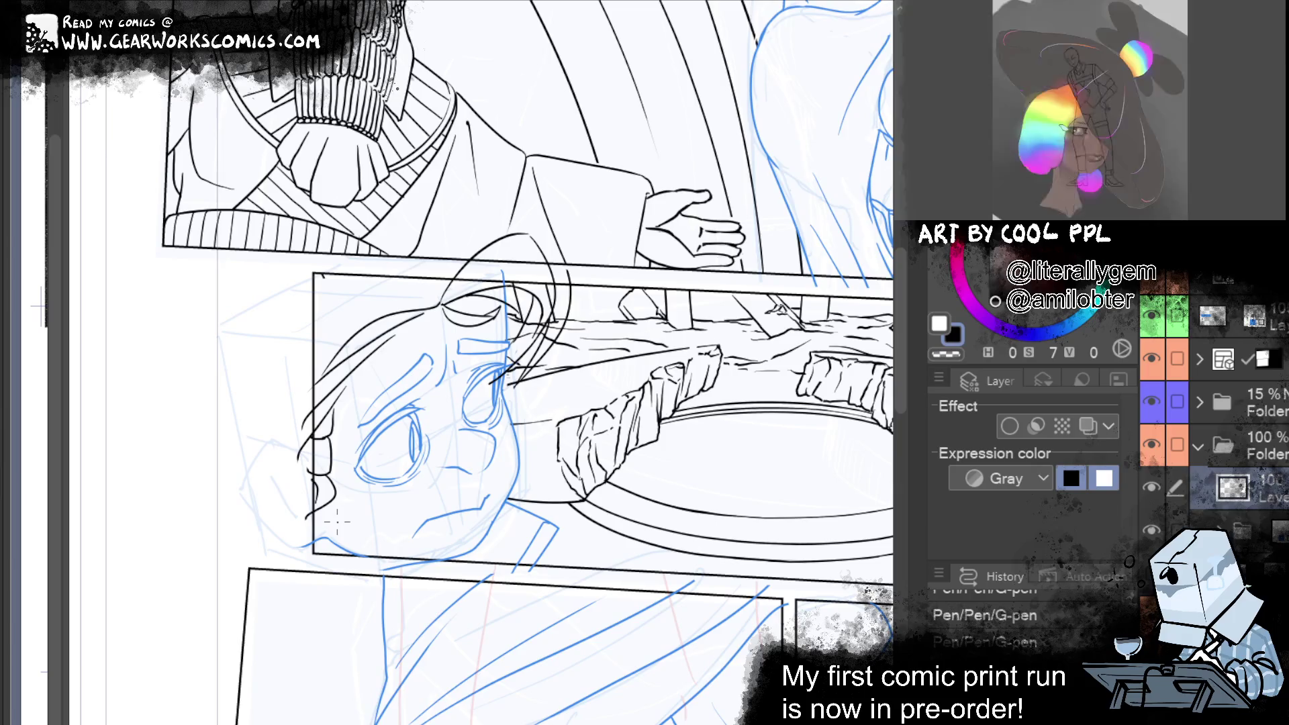
{"action": "left_click_drag", "start_coordinate": [723, 270], "coordinate": [671, 293]}
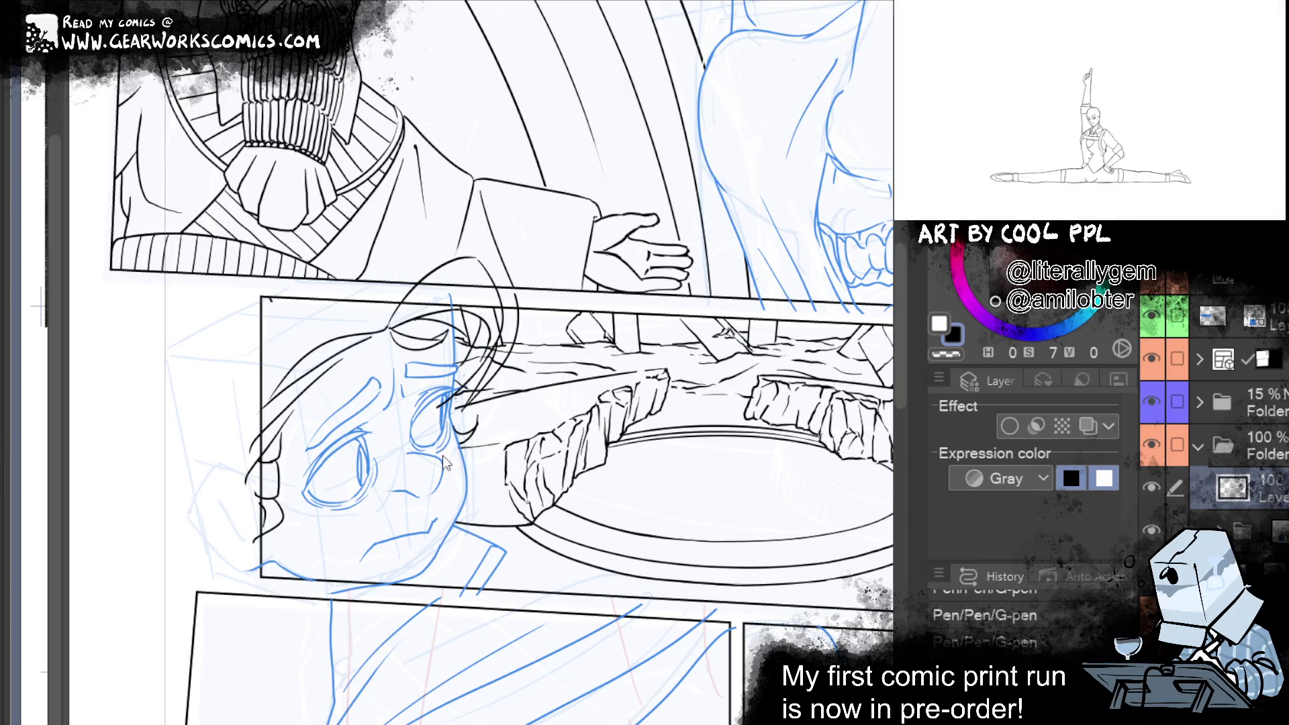
{"action": "left_click_drag", "start_coordinate": [717, 520], "coordinate": [836, 508]}
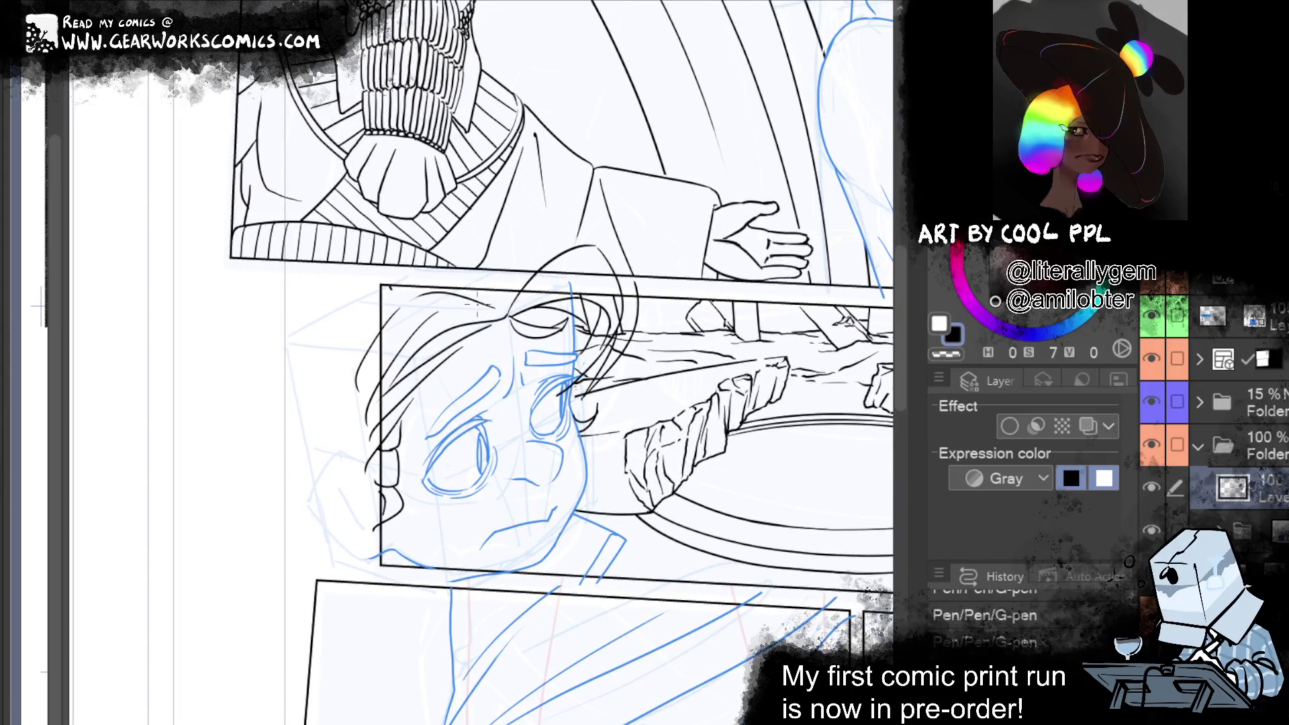
{"action": "left_click_drag", "start_coordinate": [510, 276], "coordinate": [525, 279]}
{"action": "key", "text": "ctrl+z"}
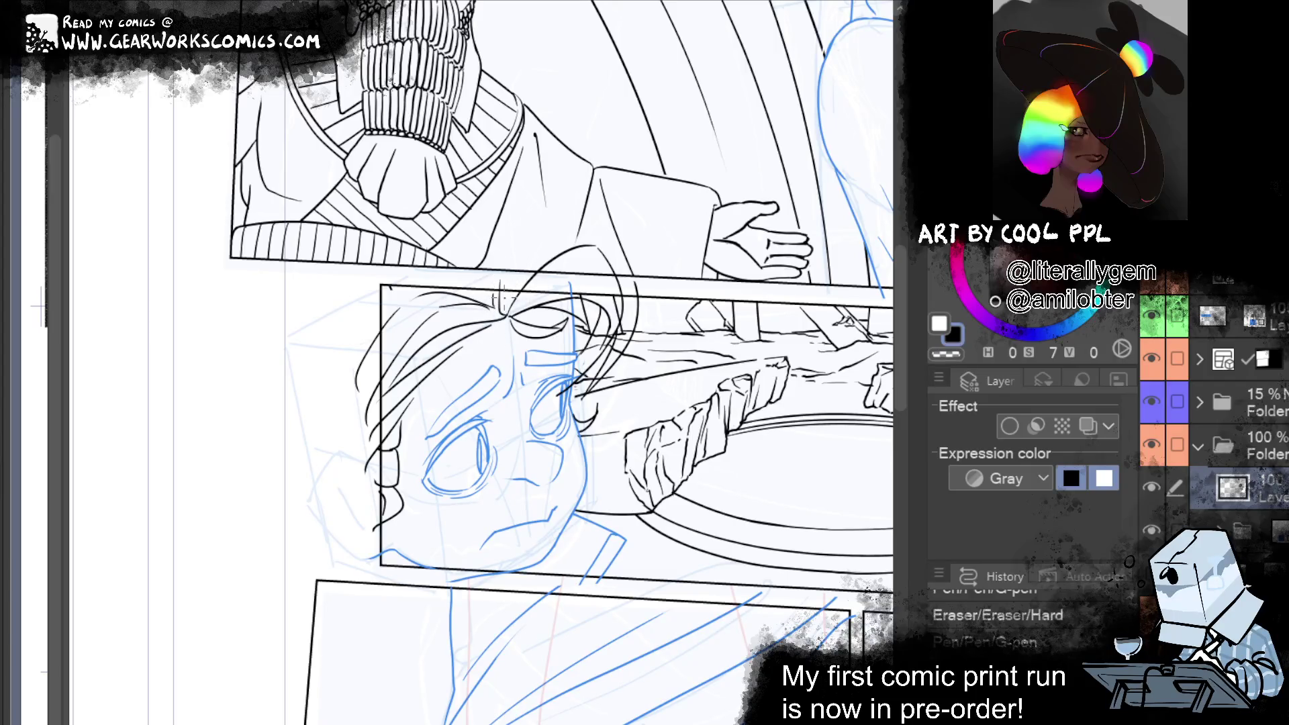
{"action": "left_click_drag", "start_coordinate": [604, 403], "coordinate": [390, 380]}
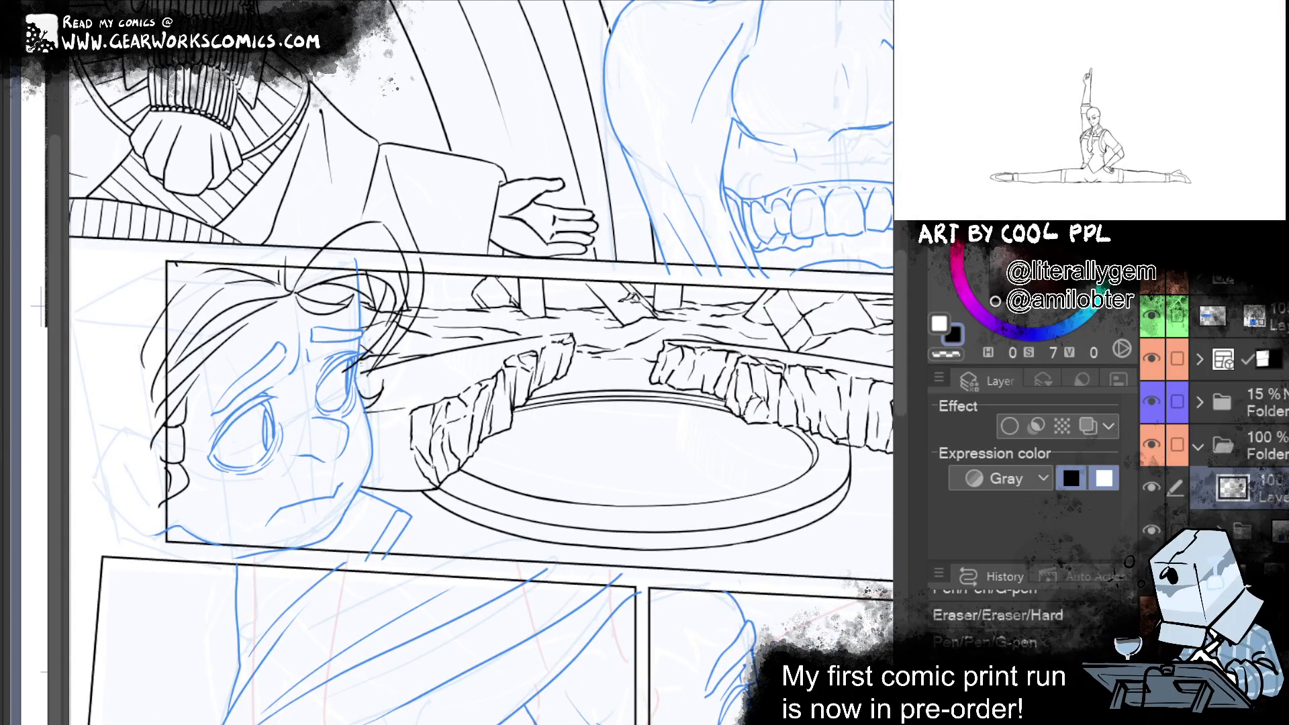
Tint the finished ink layer blue with Layer color and return to the hair inking layer
{"action": "left_click", "coordinate": [1089, 427]}
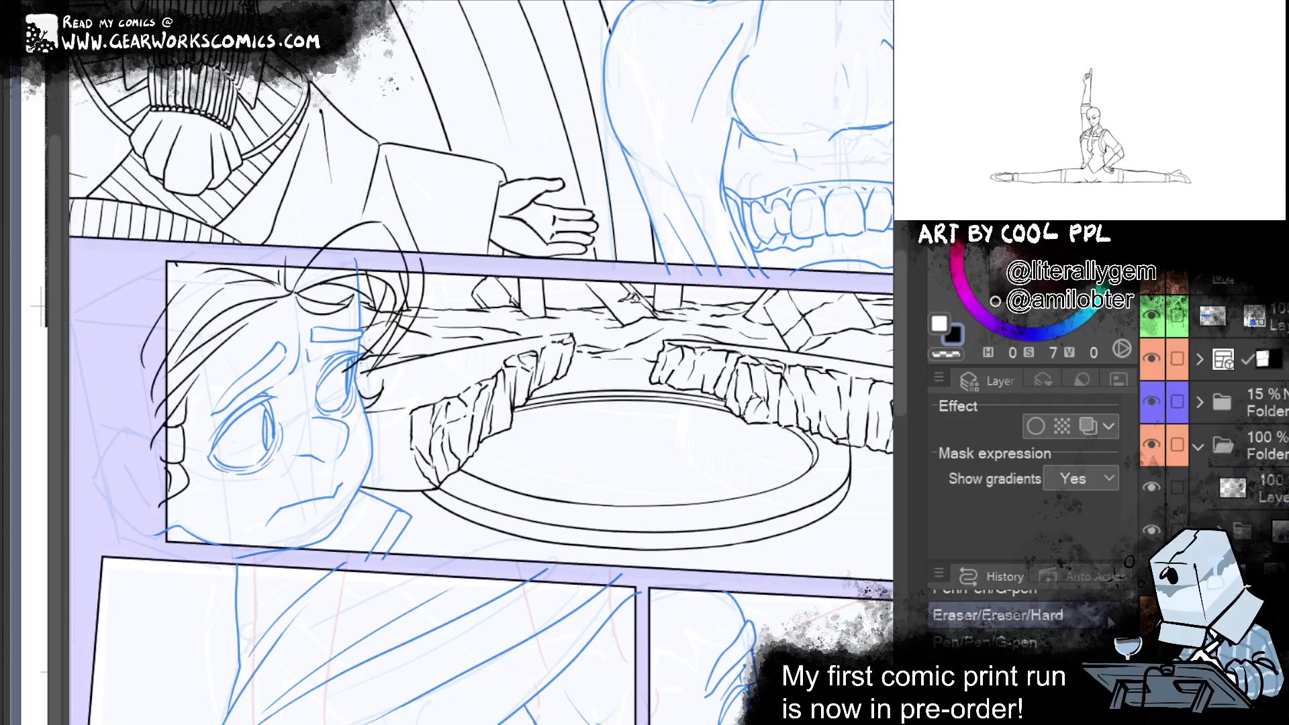
{"action": "left_click", "coordinate": [1088, 427]}
{"action": "left_click", "coordinate": [1284, 489]}
{"action": "mouse_move", "coordinate": [654, 507]}
{"action": "left_mouse_down"}
{"action": "mouse_move", "coordinate": [690, 550]}
{"action": "mouse_move", "coordinate": [779, 558]}
{"action": "mouse_move", "coordinate": [725, 559]}
{"action": "left_mouse_up"}
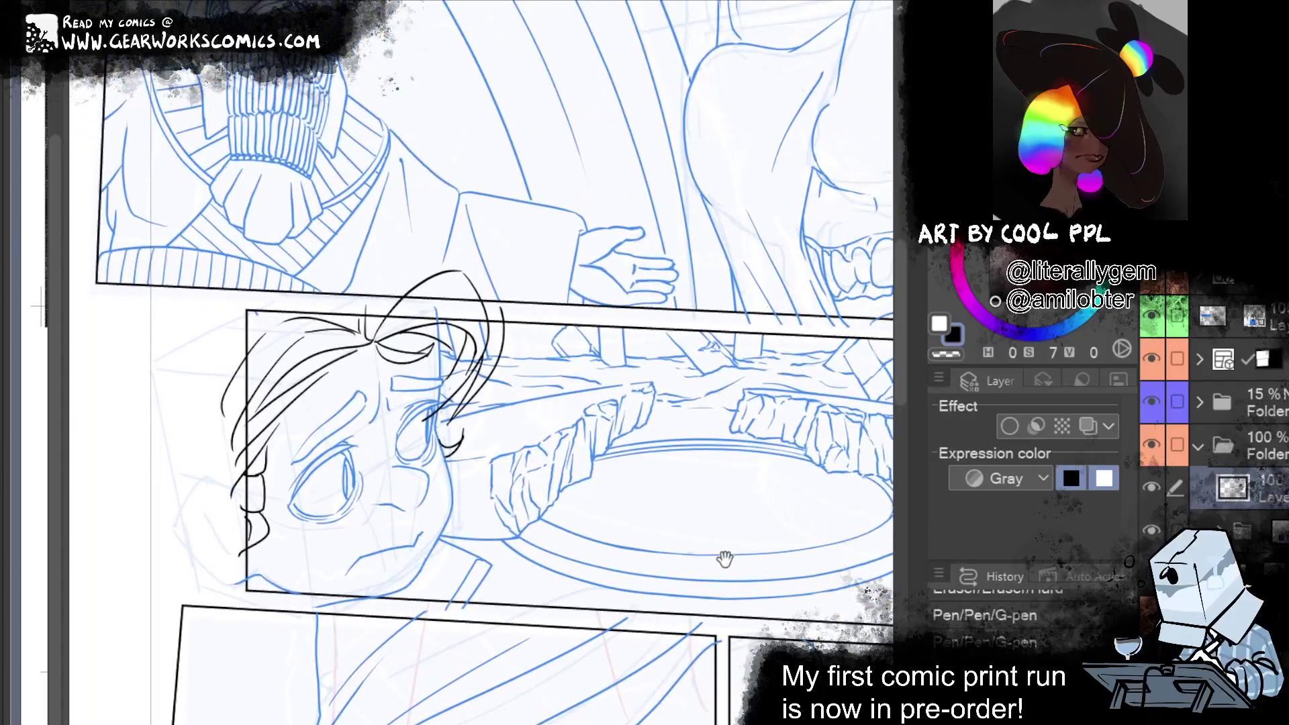
Ink a clean curve under the rock beside the boy's chin, retrying until it sits right
{"action": "left_click_drag", "start_coordinate": [455, 514], "coordinate": [597, 472]}
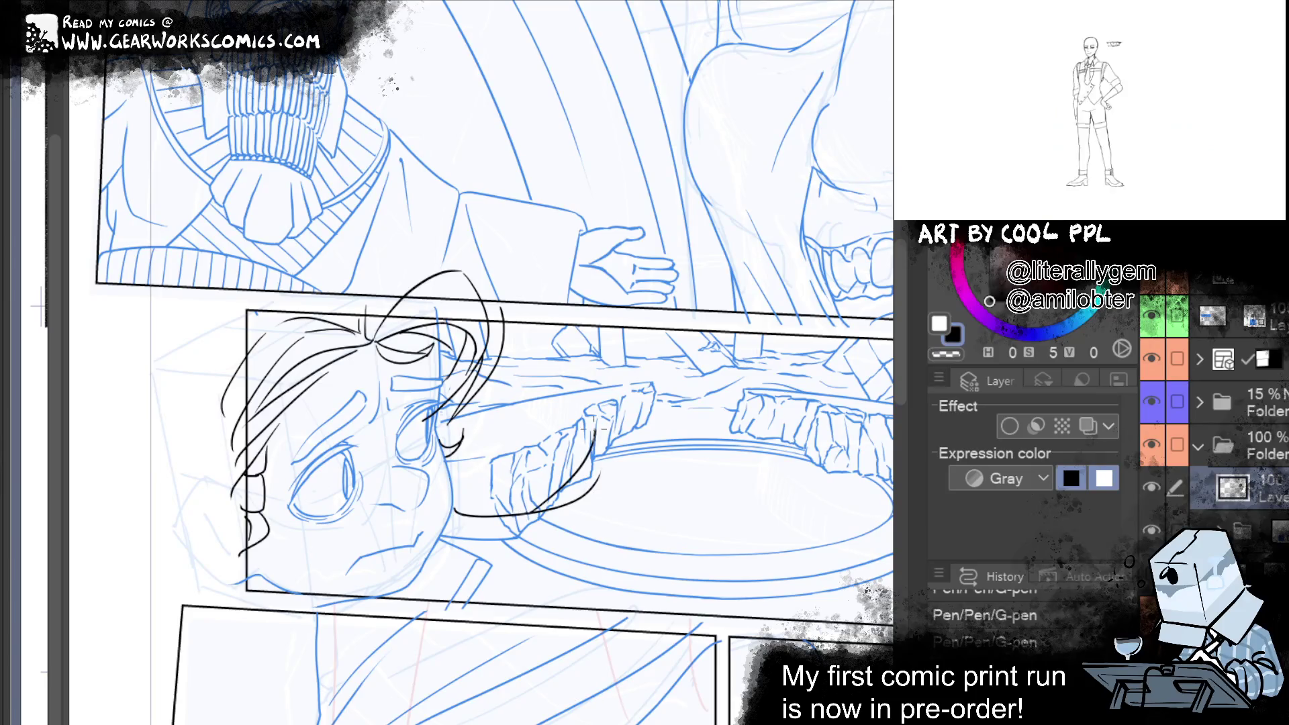
{"action": "key", "text": "ctrl+z"}
{"action": "key", "text": "ctrl+z"}
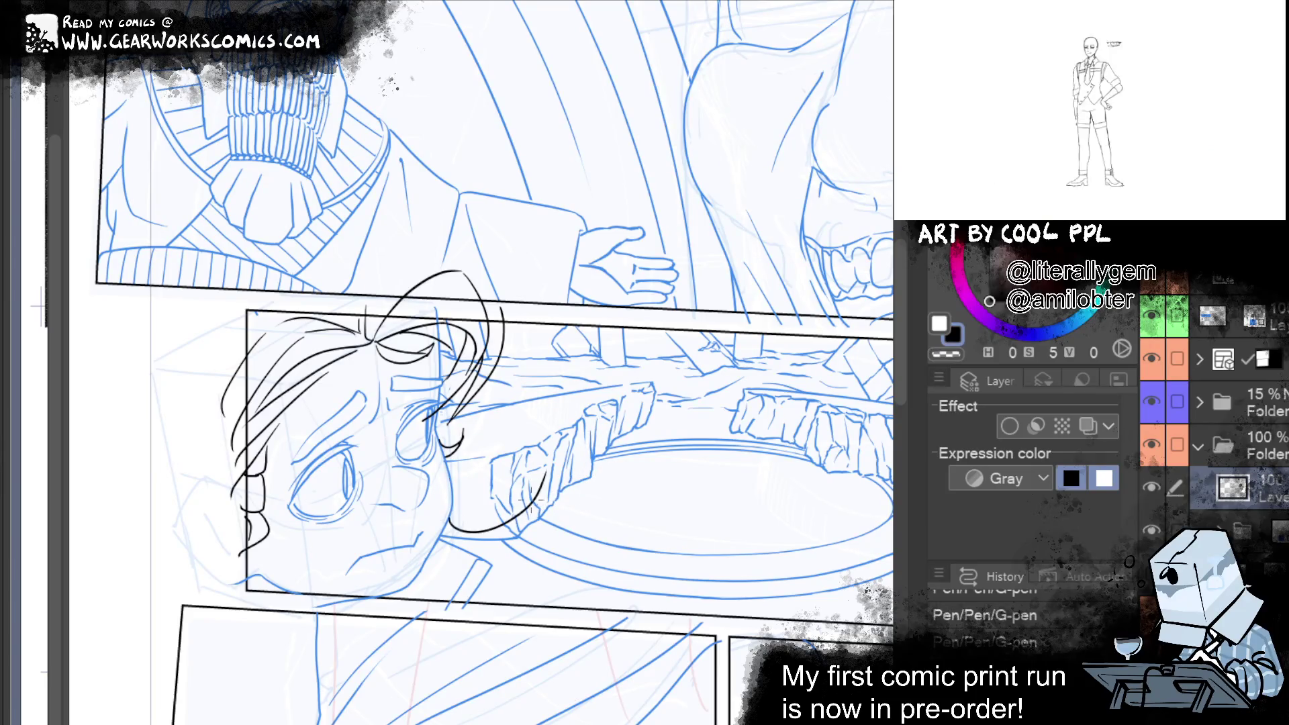
{"action": "left_click_drag", "start_coordinate": [448, 530], "coordinate": [574, 468]}
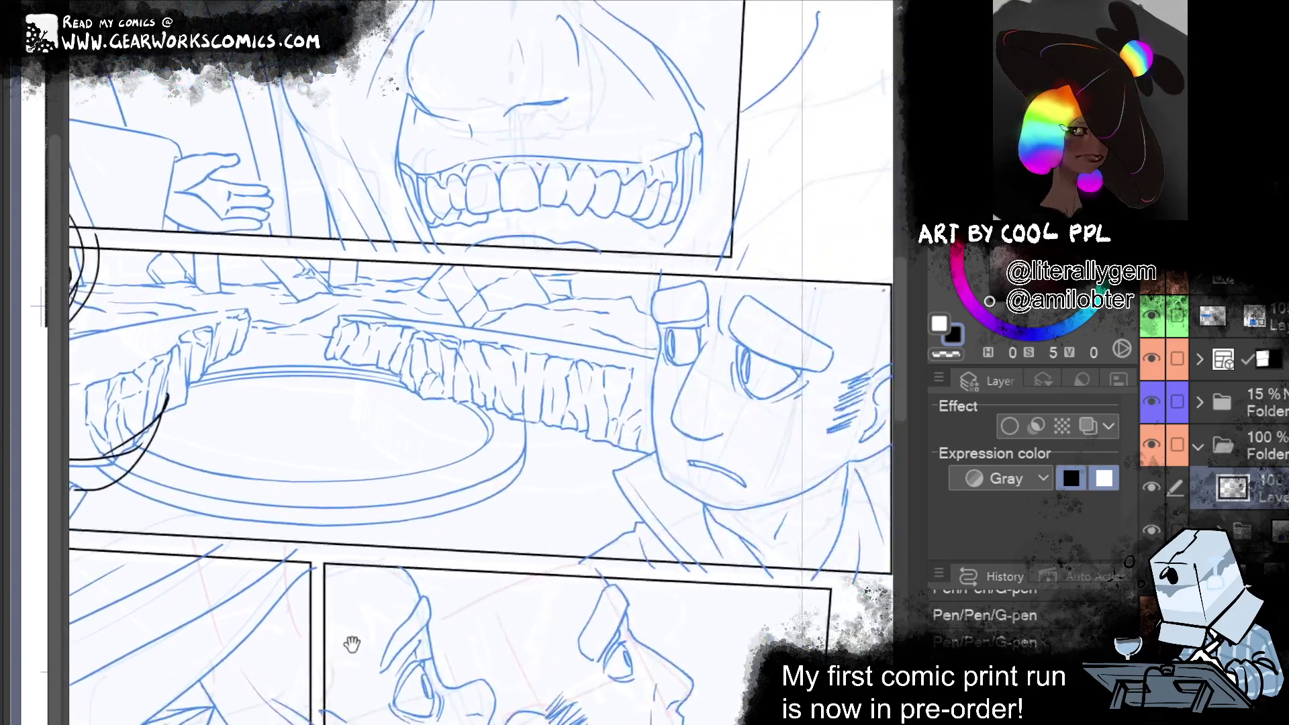
{"action": "mouse_move", "coordinate": [604, 557]}
{"action": "left_mouse_down"}
{"action": "mouse_move", "coordinate": [804, 566]}
{"action": "mouse_move", "coordinate": [771, 532]}
{"action": "mouse_move", "coordinate": [779, 512]}
{"action": "left_mouse_up"}
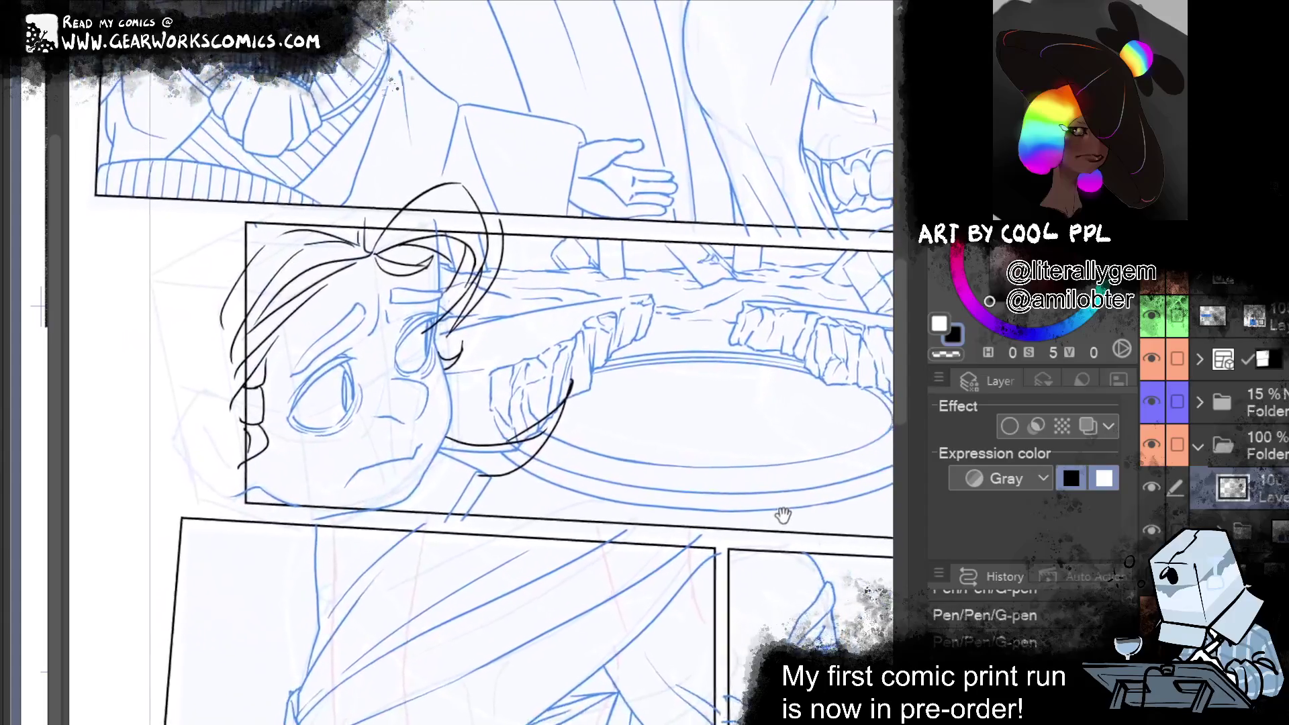
{"action": "left_click_drag", "start_coordinate": [456, 470], "coordinate": [550, 503]}
{"action": "key", "text": "ctrl+z"}
{"action": "mouse_move", "coordinate": [449, 465]}
{"action": "left_mouse_down"}
{"action": "mouse_move", "coordinate": [548, 517]}
{"action": "mouse_move", "coordinate": [571, 496]}
{"action": "left_mouse_up"}
{"action": "key", "text": "ctrl+z"}
{"action": "left_click_drag", "start_coordinate": [448, 467], "coordinate": [564, 499]}
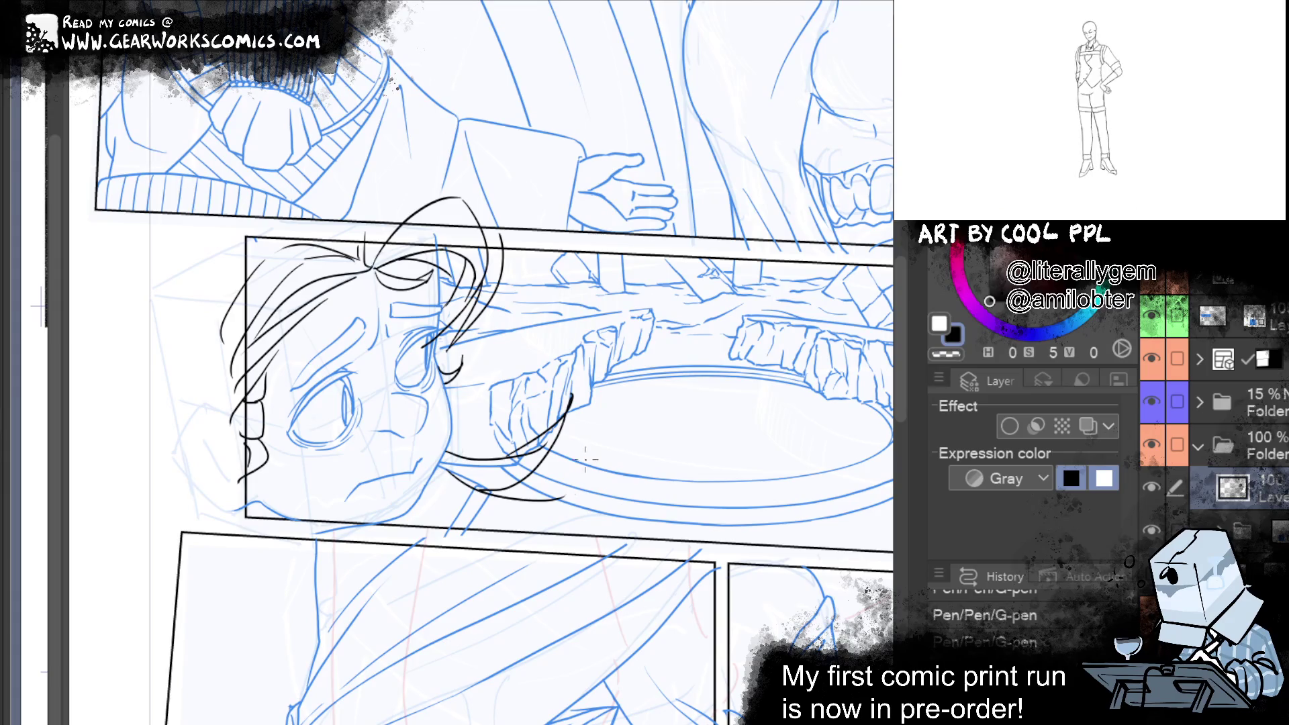
{"action": "key", "text": "ctrl+shift+l"}
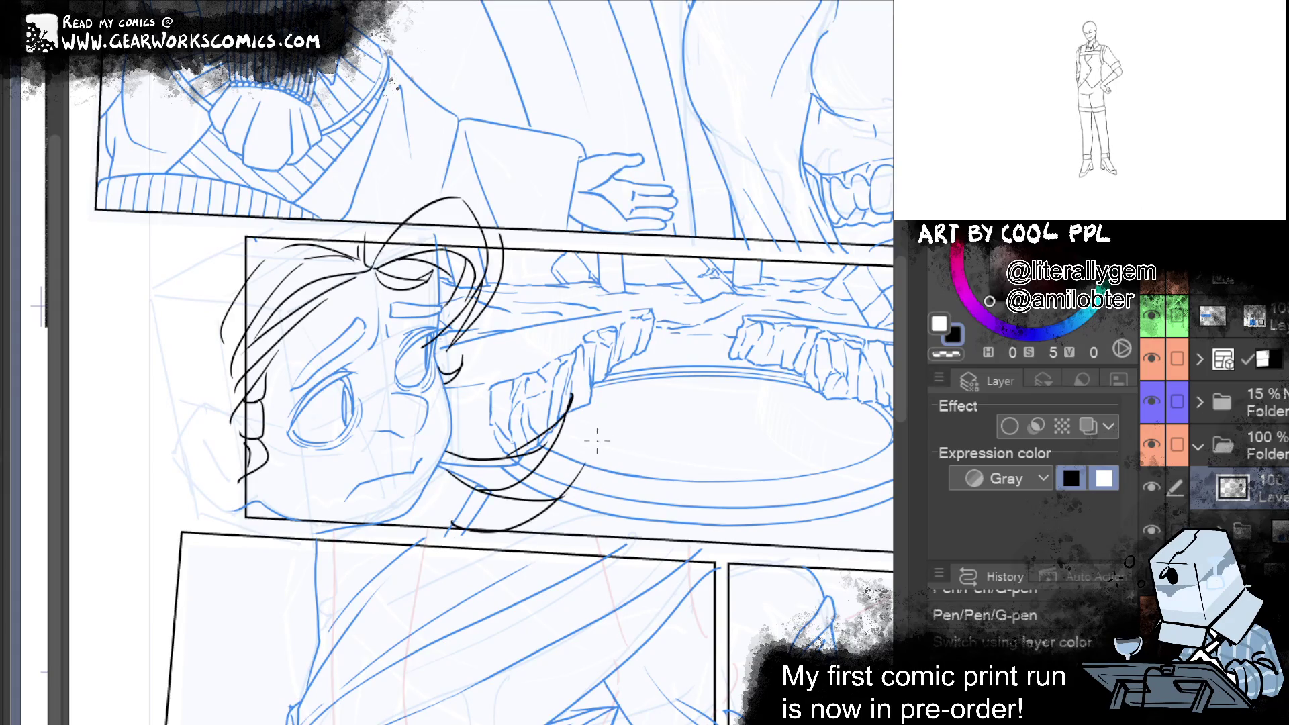
Add hair strands sweeping down-left under the chin and erase a stray stroke near the hair
{"action": "left_click_drag", "start_coordinate": [564, 496], "coordinate": [430, 500]}
{"action": "key", "text": "ctrl+z"}
{"action": "left_click_drag", "start_coordinate": [563, 497], "coordinate": [465, 529]}
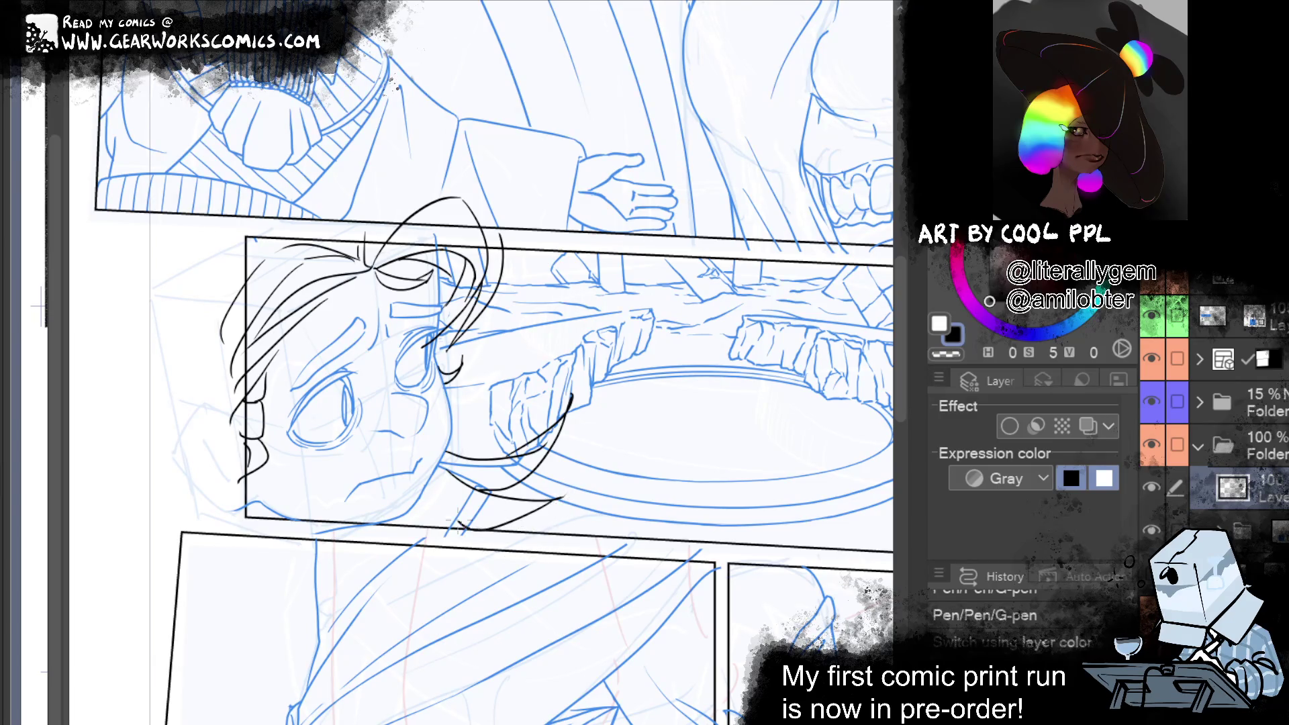
{"action": "key", "text": "ctrl+z"}
{"action": "mouse_move", "coordinate": [558, 500]}
{"action": "left_mouse_down"}
{"action": "mouse_move", "coordinate": [497, 498]}
{"action": "mouse_move", "coordinate": [445, 471]}
{"action": "left_mouse_up"}
{"action": "left_click_drag", "start_coordinate": [560, 499], "coordinate": [458, 513]}
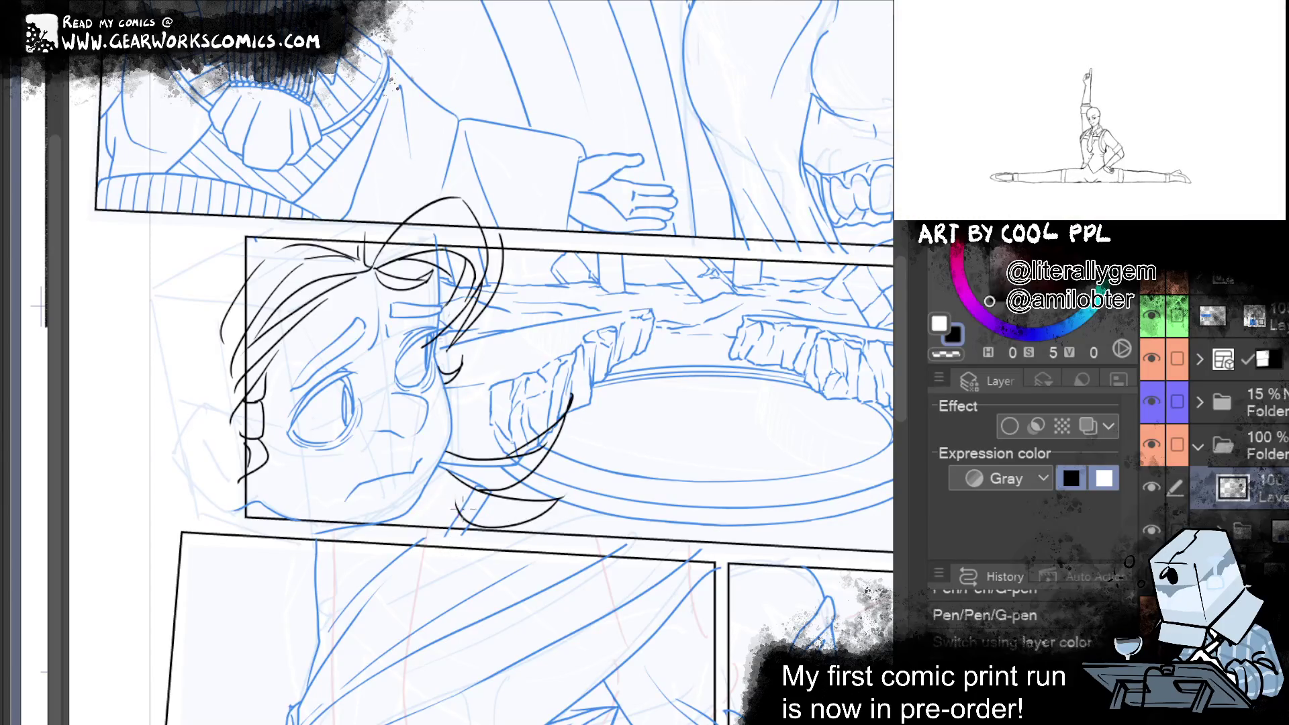
{"action": "mouse_move", "coordinate": [444, 464]}
{"action": "left_mouse_down"}
{"action": "mouse_move", "coordinate": [469, 522]}
{"action": "mouse_move", "coordinate": [457, 544]}
{"action": "left_mouse_up"}
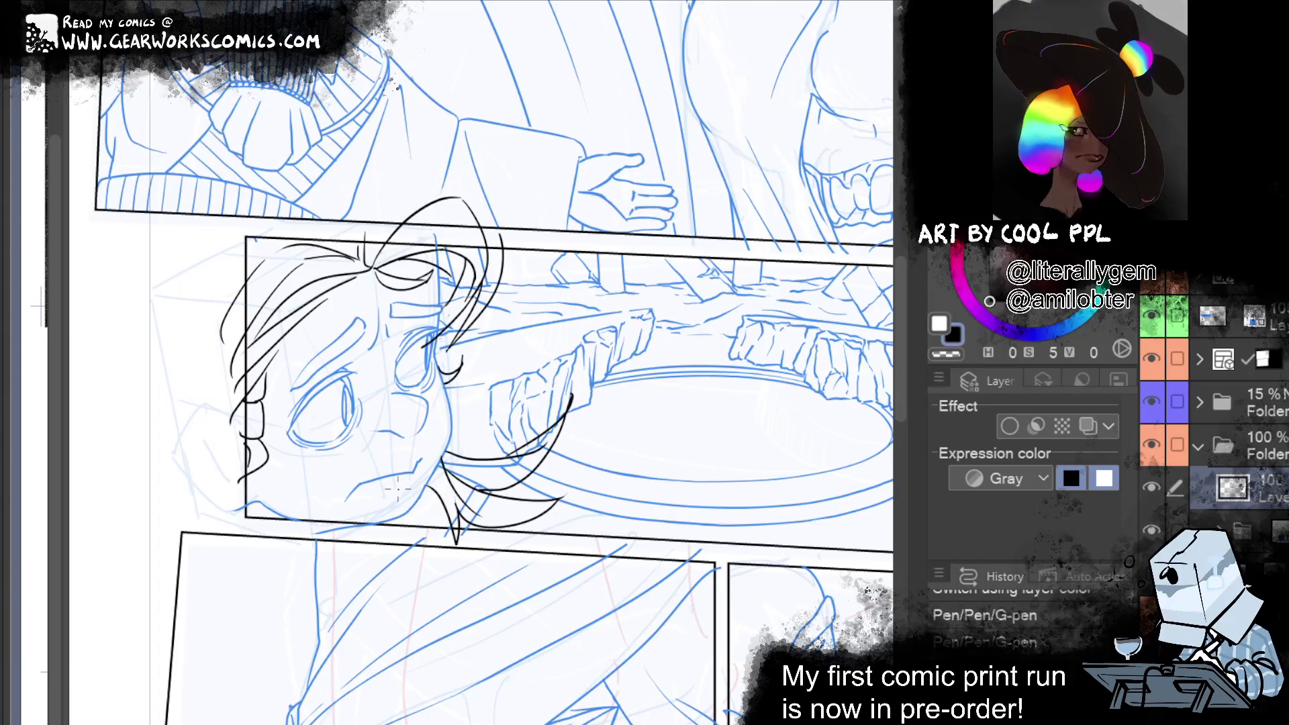
{"action": "key", "text": "ctrl+z"}
{"action": "mouse_move", "coordinate": [456, 495]}
{"action": "left_mouse_down"}
{"action": "mouse_move", "coordinate": [451, 540]}
{"action": "mouse_move", "coordinate": [398, 547]}
{"action": "left_mouse_up"}
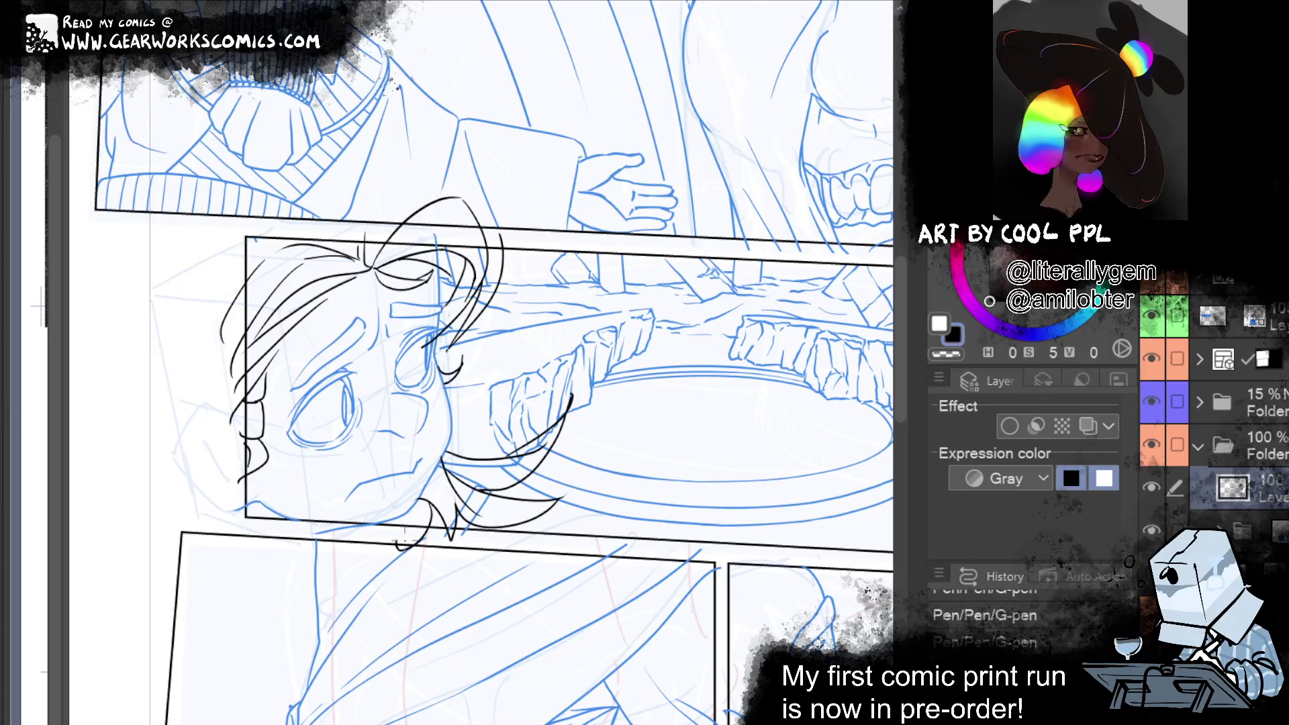
{"action": "key", "text": "ctrl+z"}
{"action": "left_click_drag", "start_coordinate": [435, 478], "coordinate": [424, 547]}
{"action": "left_click_drag", "start_coordinate": [409, 530], "coordinate": [325, 618]}
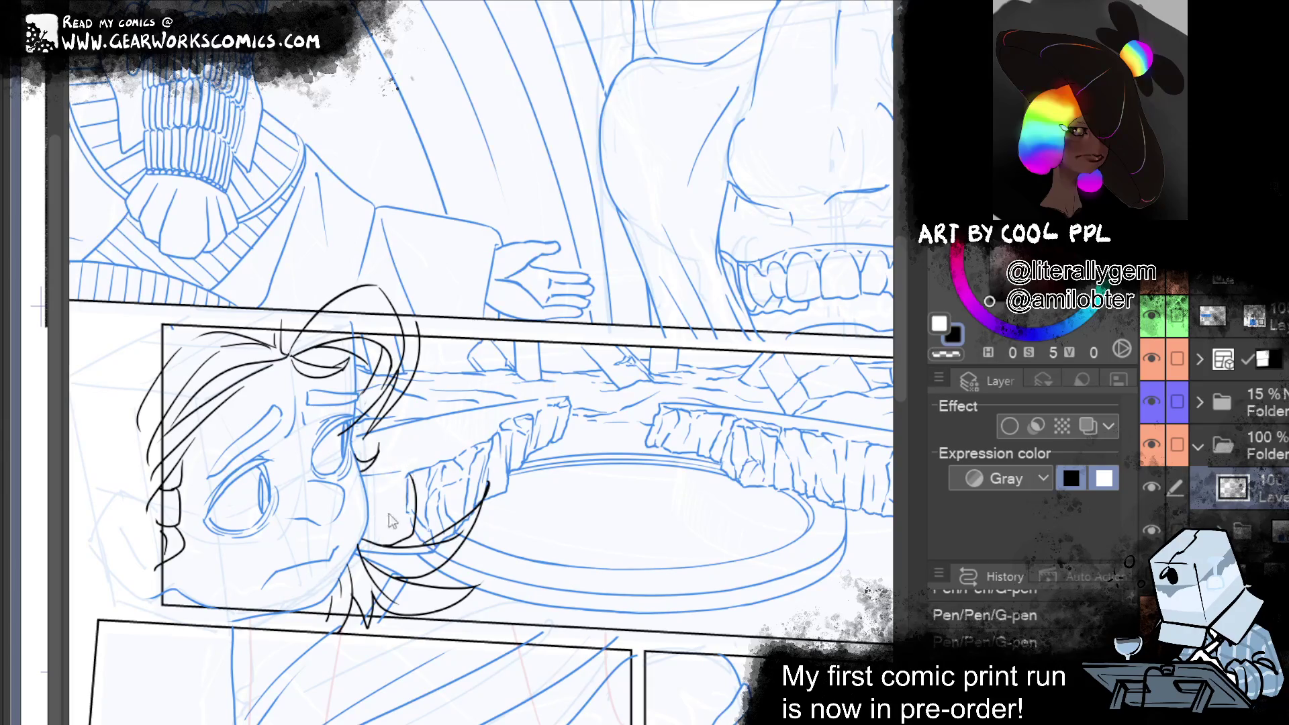
{"action": "left_click_drag", "start_coordinate": [356, 527], "coordinate": [385, 520]}
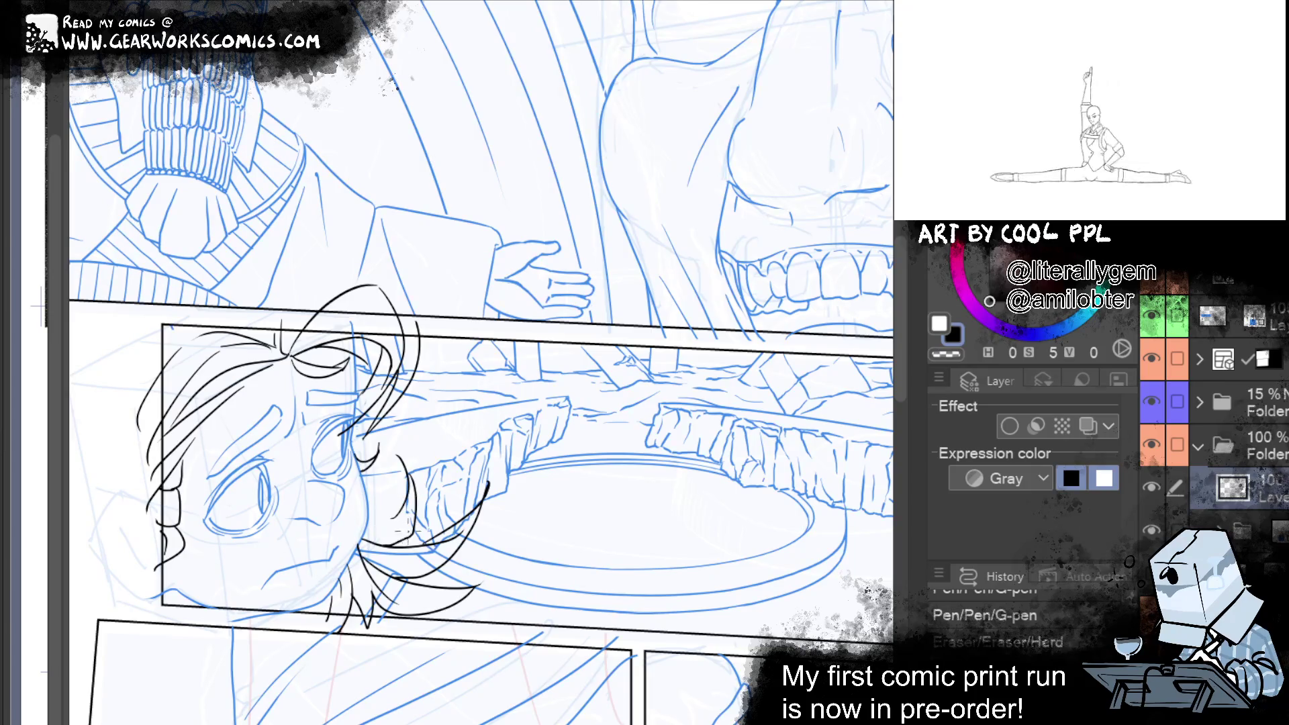
Ink short hair strokes along the tilted boy's left cheek and jaw over the blue pencils
{"action": "left_click_drag", "start_coordinate": [386, 518], "coordinate": [368, 528]}
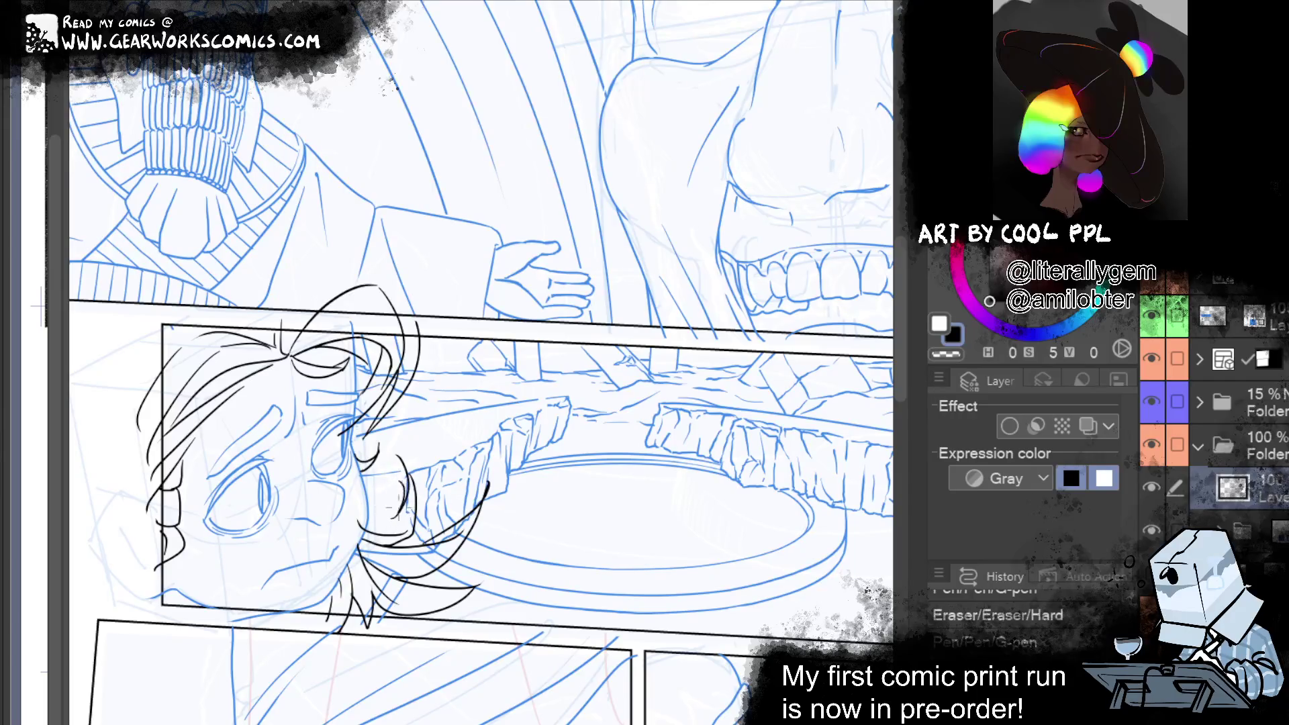
{"action": "key", "text": "ctrl+y"}
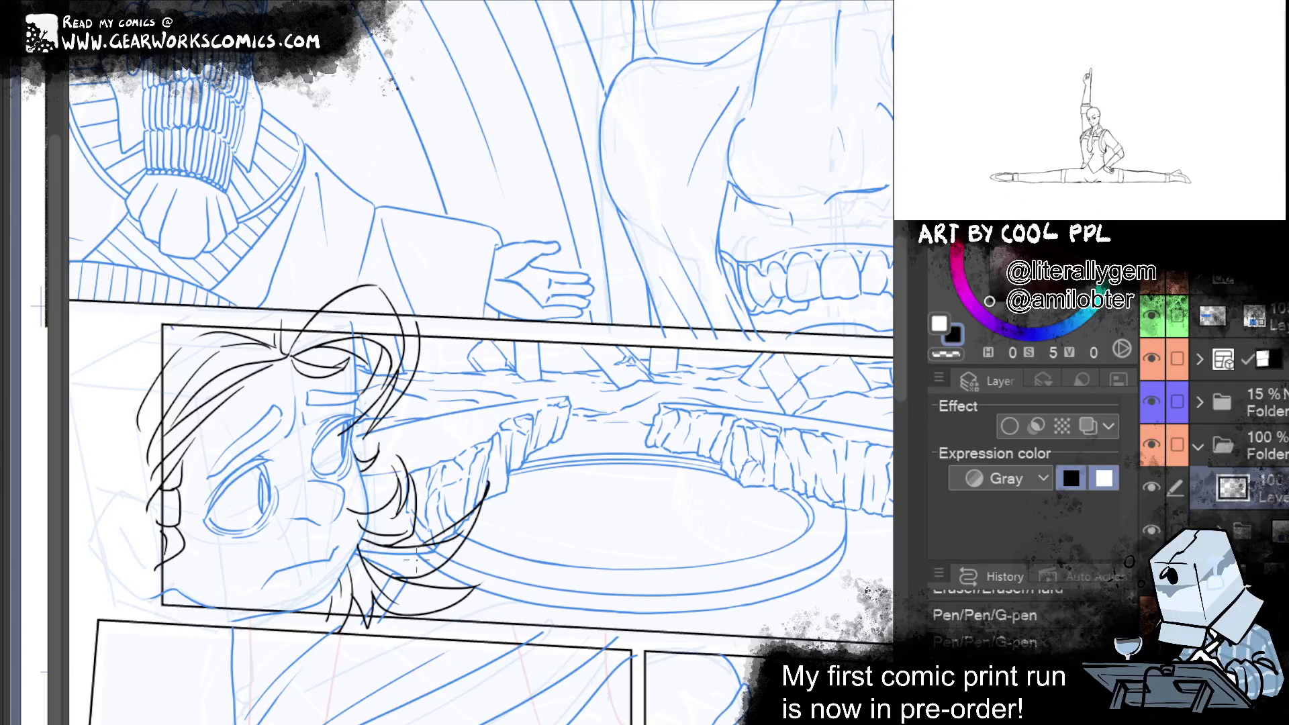
{"action": "key", "text": "ctrl+y"}
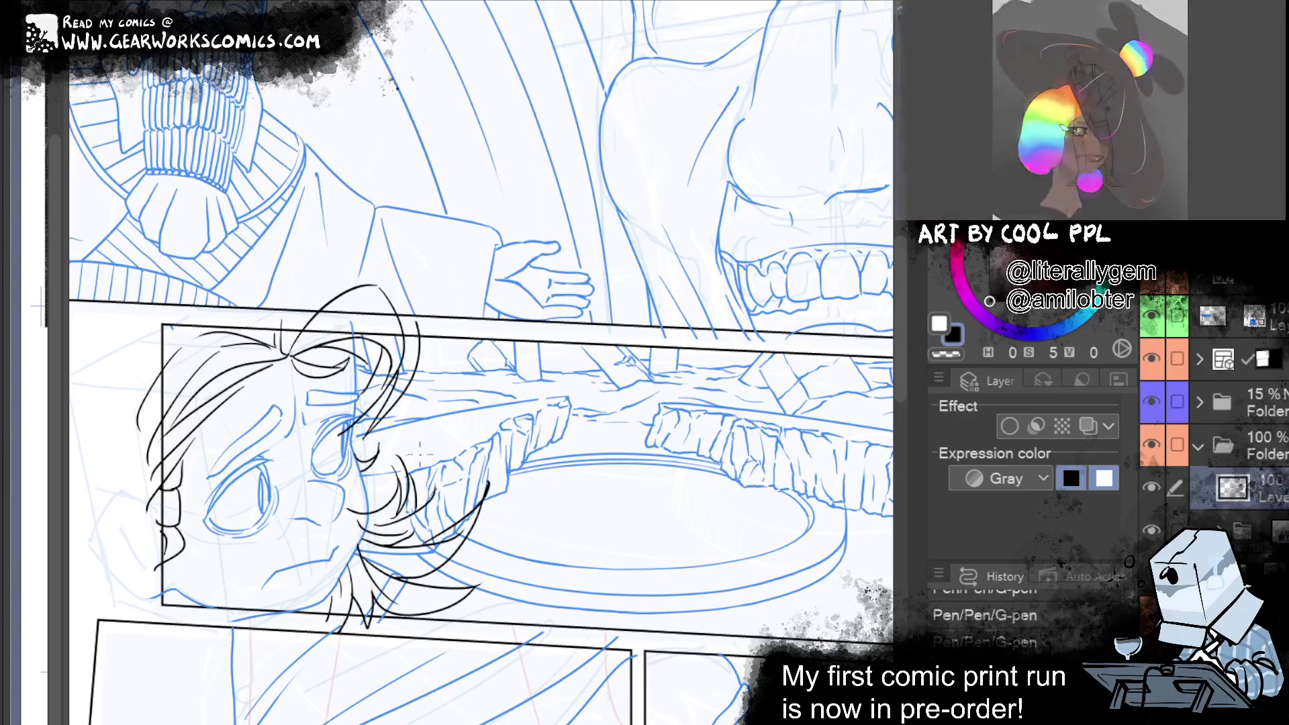
{"action": "mouse_move", "coordinate": [443, 473]}
{"action": "left_mouse_down"}
{"action": "mouse_move", "coordinate": [413, 513]}
{"action": "mouse_move", "coordinate": [426, 503]}
{"action": "left_mouse_up"}
{"action": "key", "text": "ctrl+z"}
{"action": "key", "text": "ctrl+z"}
{"action": "key", "text": "ctrl+z"}
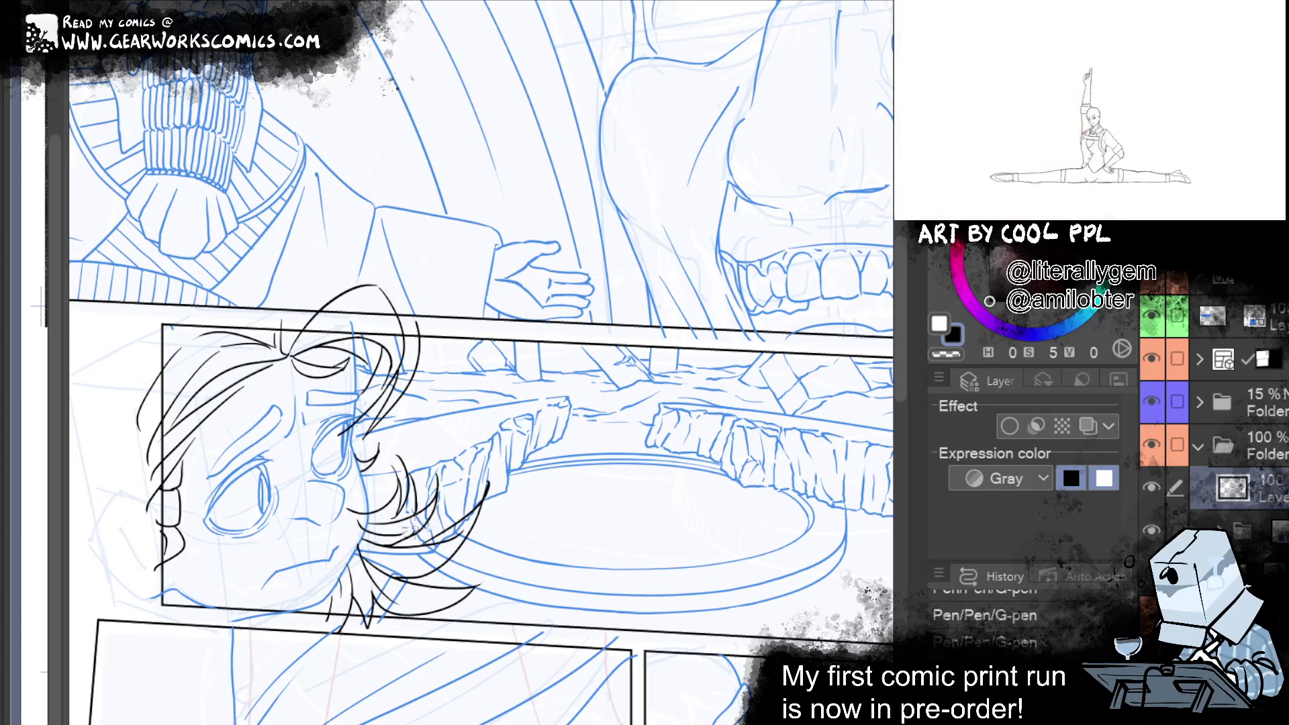
{"action": "left_click_drag", "start_coordinate": [405, 540], "coordinate": [415, 516]}
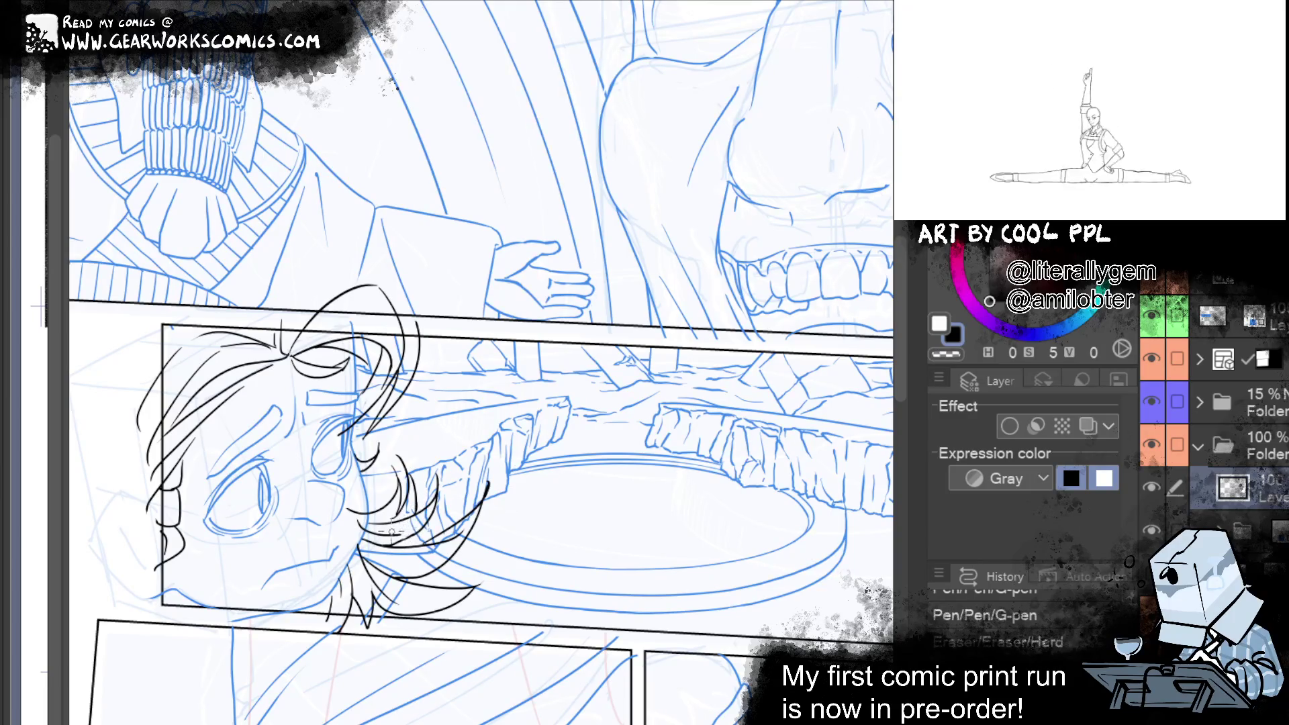
{"action": "key", "text": "ctrl+z"}
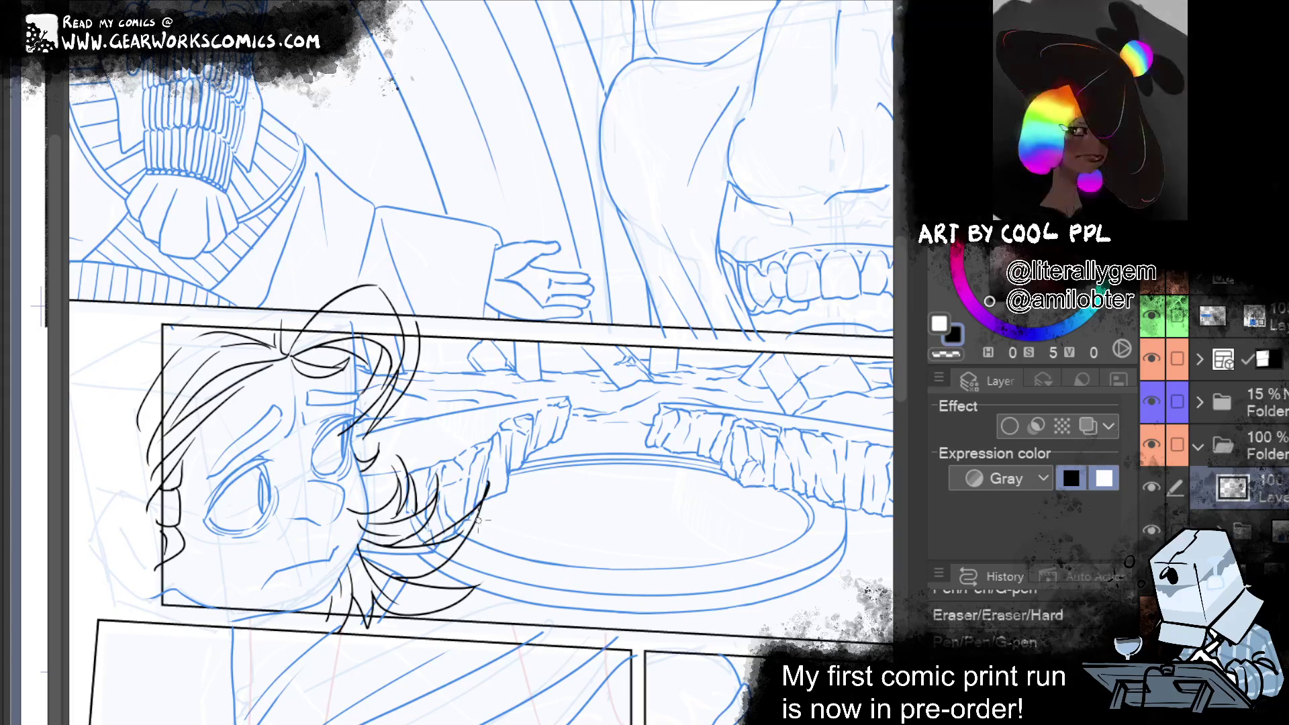
{"action": "left_click_drag", "start_coordinate": [478, 520], "coordinate": [575, 547]}
{"action": "key", "text": "ctrl+y"}
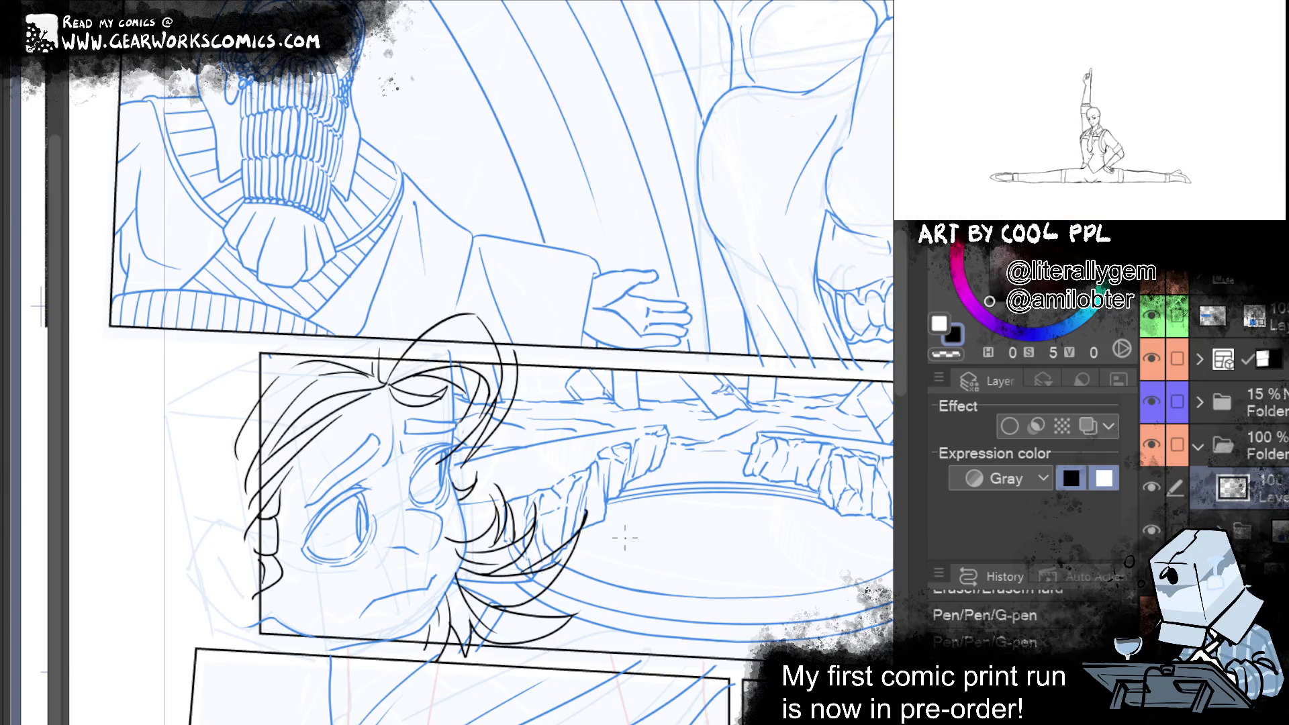
{"action": "mouse_move", "coordinate": [824, 668]}
{"action": "left_mouse_down"}
{"action": "mouse_move", "coordinate": [631, 588]}
{"action": "mouse_move", "coordinate": [703, 631]}
{"action": "mouse_move", "coordinate": [709, 604]}
{"action": "left_mouse_up"}
Redraw the upside-down boy's chin as one clean line
{"action": "mouse_move", "coordinate": [192, 527]}
{"action": "left_mouse_down"}
{"action": "mouse_move", "coordinate": [151, 557]}
{"action": "mouse_move", "coordinate": [161, 577]}
{"action": "left_mouse_up"}
{"action": "key", "text": "ctrl+z"}
{"action": "key", "text": "ctrl+z"}
{"action": "mouse_move", "coordinate": [188, 528]}
{"action": "left_mouse_down"}
{"action": "mouse_move", "coordinate": [141, 567]}
{"action": "mouse_move", "coordinate": [179, 555]}
{"action": "mouse_move", "coordinate": [148, 573]}
{"action": "mouse_move", "coordinate": [171, 567]}
{"action": "left_mouse_up"}
{"action": "key", "text": "ctrl+z"}
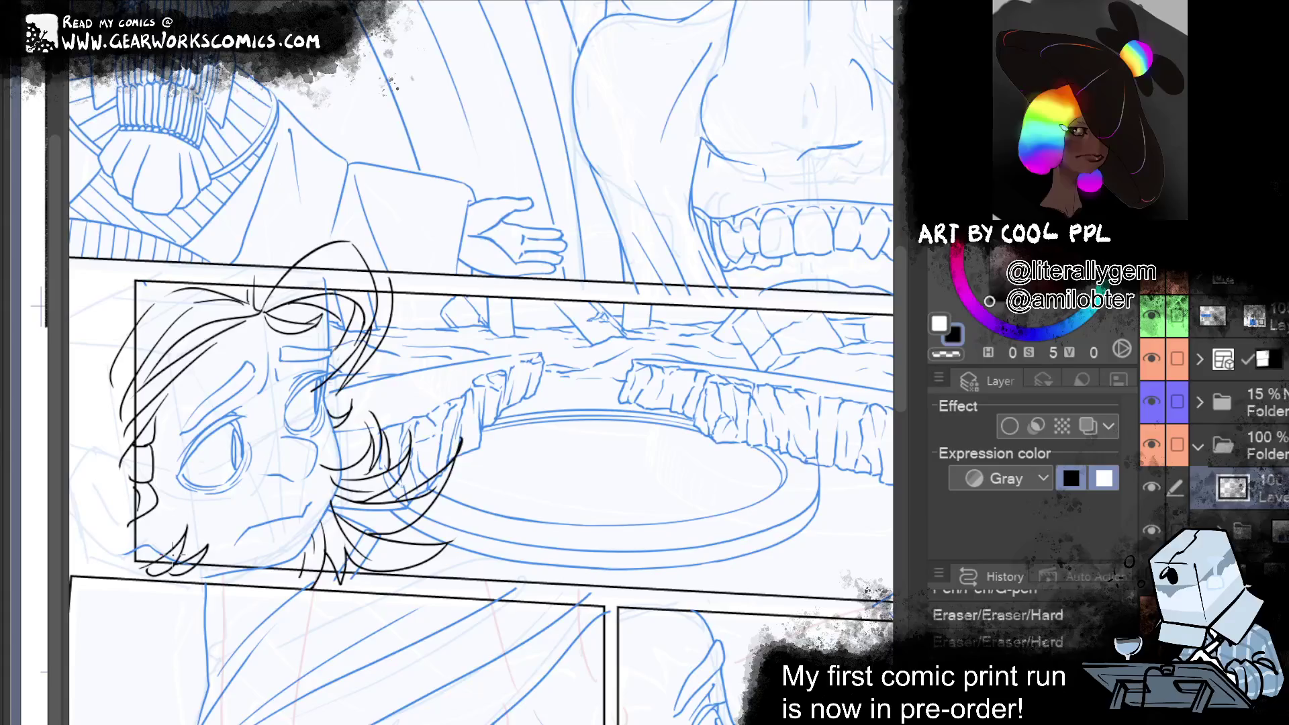
{"action": "scroll", "coordinate": [614, 595], "scroll_direction": "down", "scroll_amount": 2}
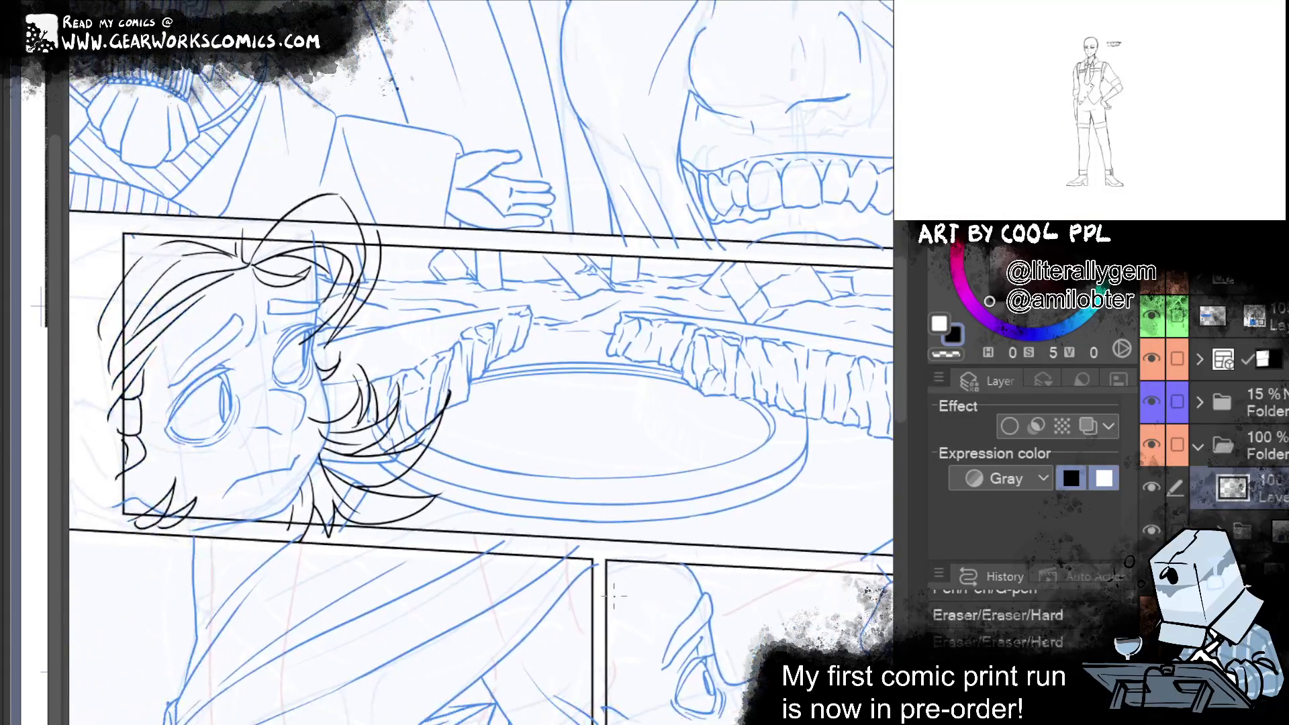
Touch up the face near the eye, then pan to the man's face on the right
{"action": "left_click_drag", "start_coordinate": [299, 352], "coordinate": [300, 336]}
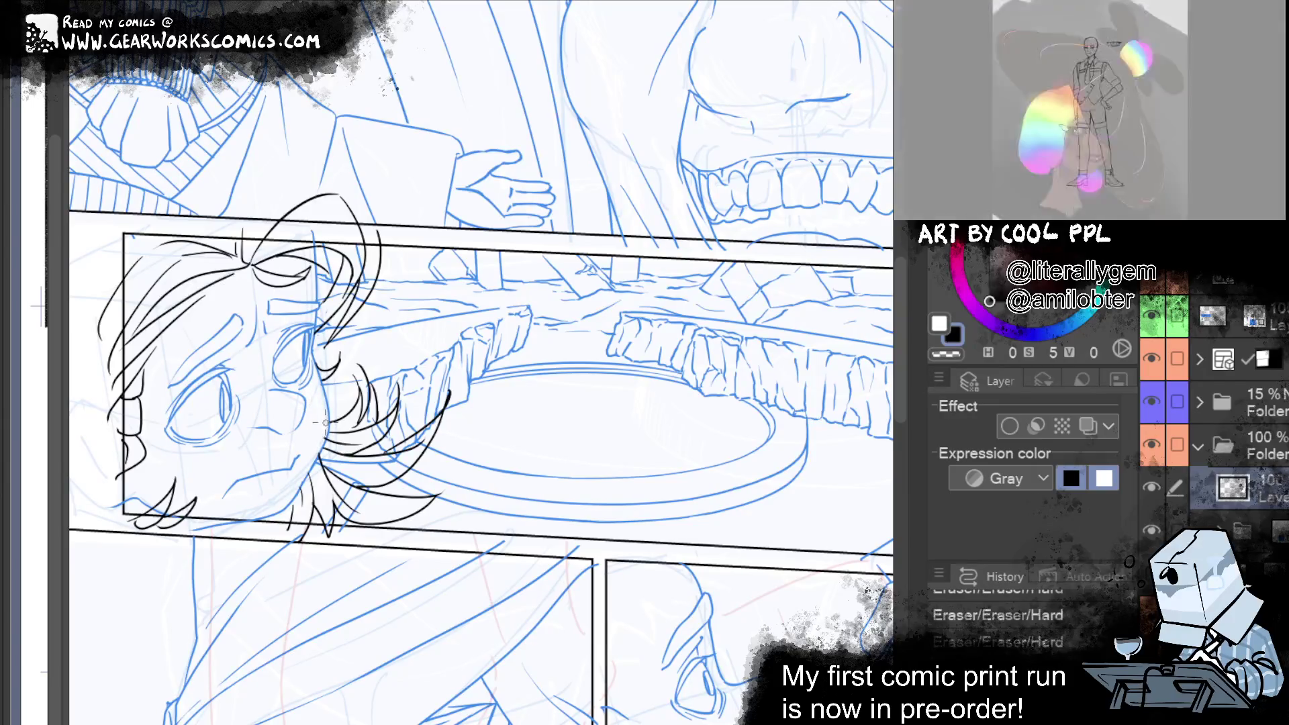
{"action": "key", "text": "ctrl+z"}
{"action": "key", "text": "ctrl+z"}
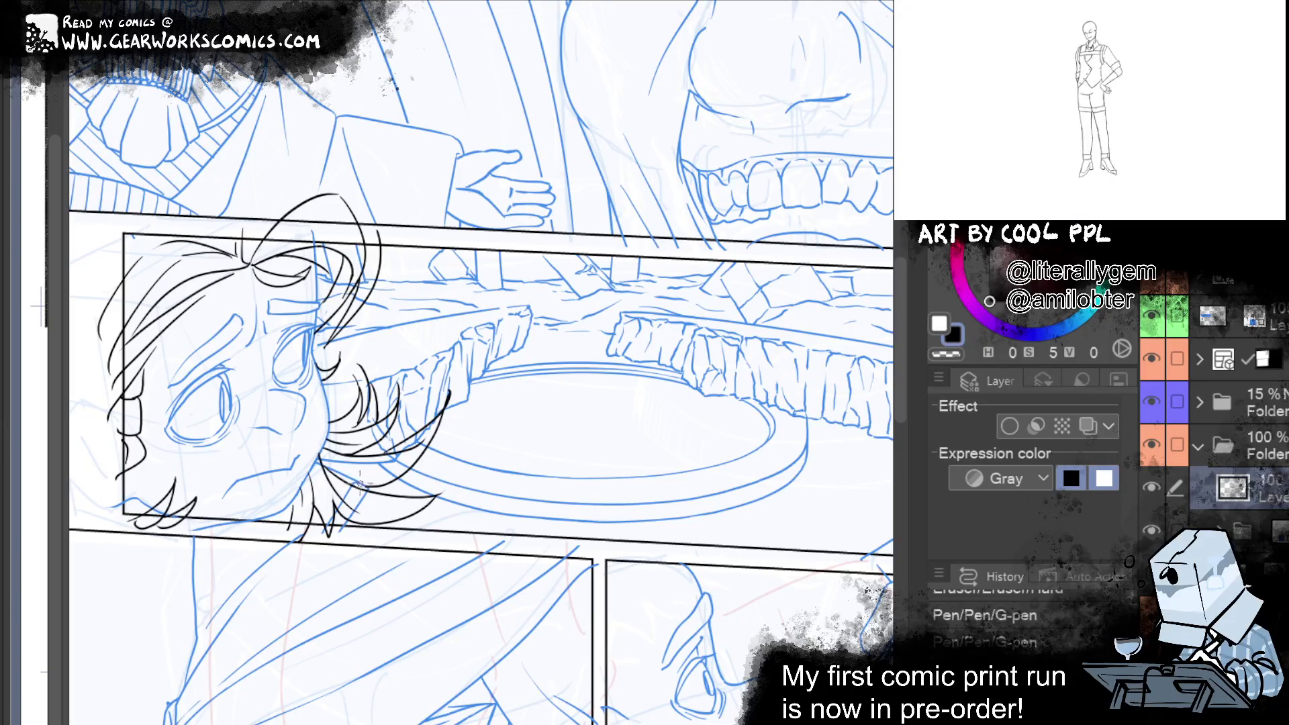
{"action": "left_click_drag", "start_coordinate": [314, 421], "coordinate": [315, 426]}
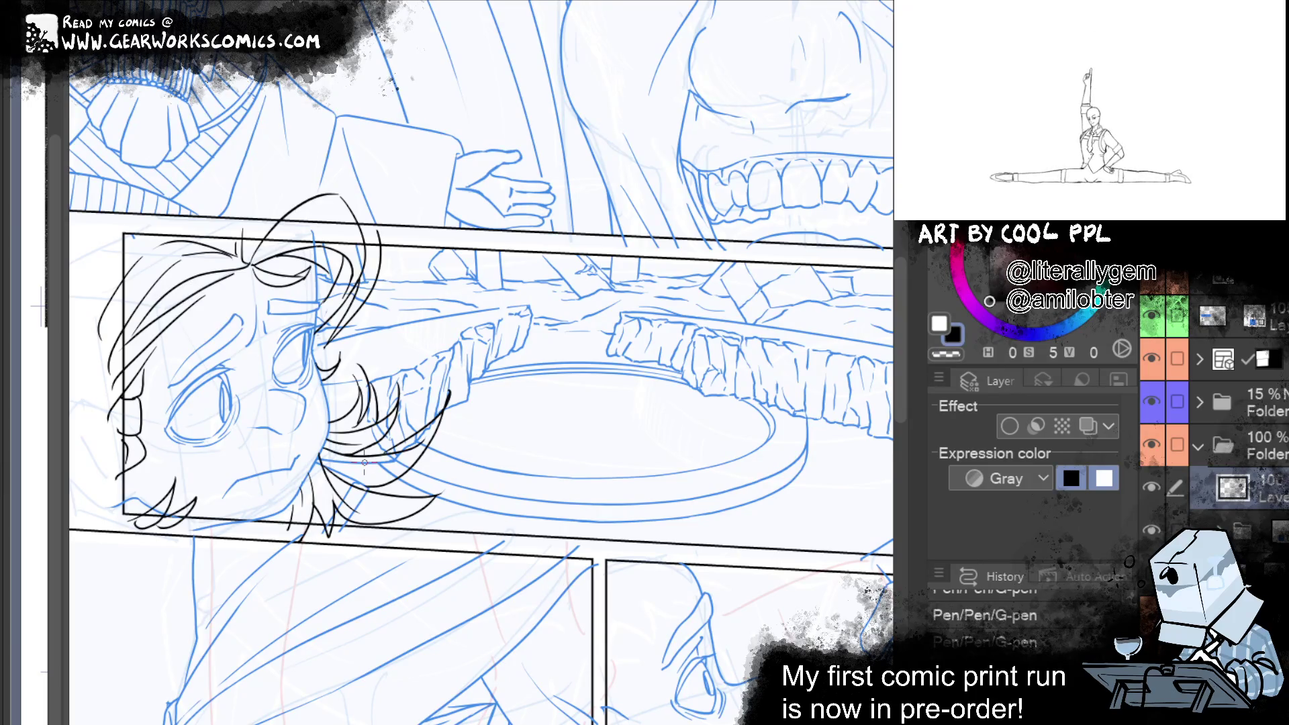
{"action": "mouse_move", "coordinate": [751, 638]}
{"action": "left_mouse_down"}
{"action": "mouse_move", "coordinate": [486, 610]}
{"action": "mouse_move", "coordinate": [295, 668]}
{"action": "left_mouse_up"}
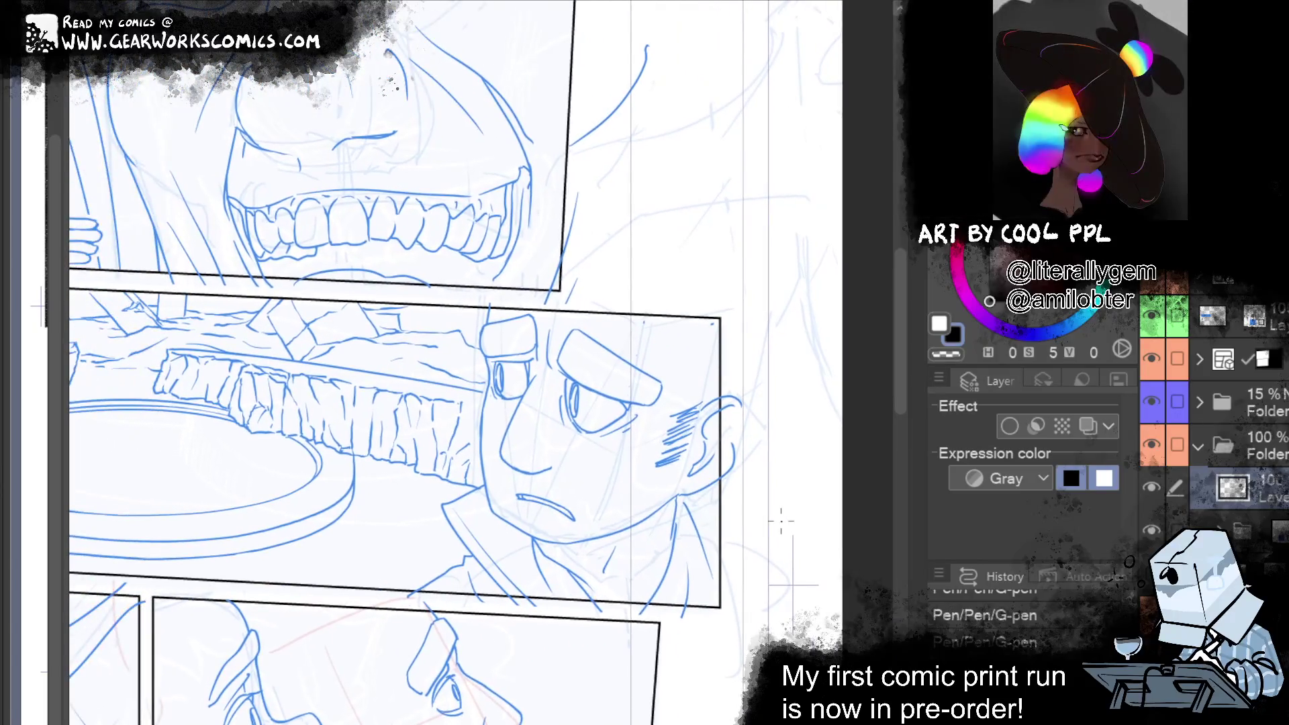
Ink curved hair strands across the man's head, undoing the misplaced strokes
{"action": "mouse_move", "coordinate": [576, 275]}
{"action": "left_mouse_down"}
{"action": "mouse_move", "coordinate": [560, 309]}
{"action": "mouse_move", "coordinate": [637, 395]}
{"action": "mouse_move", "coordinate": [739, 419]}
{"action": "left_mouse_up"}
{"action": "mouse_move", "coordinate": [607, 257]}
{"action": "left_mouse_down"}
{"action": "mouse_move", "coordinate": [718, 373]}
{"action": "mouse_move", "coordinate": [752, 381]}
{"action": "left_mouse_up"}
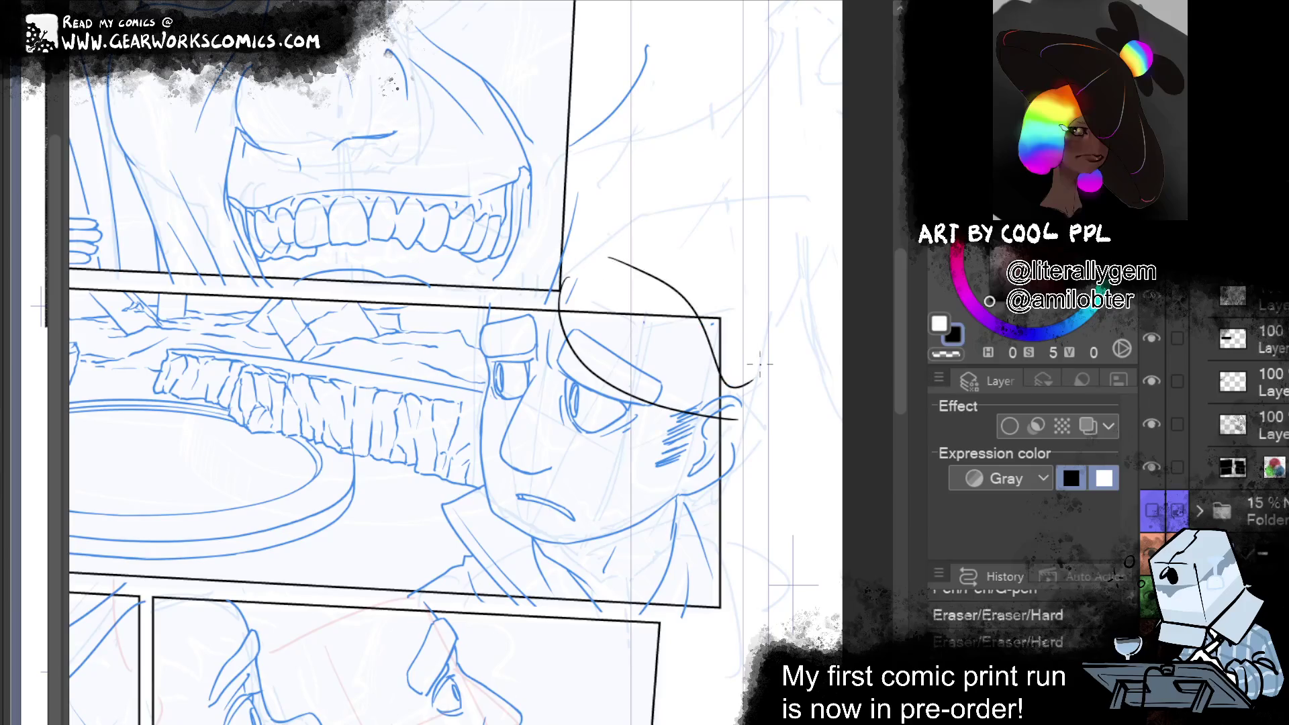
{"action": "mouse_move", "coordinate": [631, 278]}
{"action": "left_mouse_down"}
{"action": "mouse_move", "coordinate": [721, 396]}
{"action": "mouse_move", "coordinate": [570, 297]}
{"action": "mouse_move", "coordinate": [584, 443]}
{"action": "left_mouse_up"}
{"action": "key", "text": "ctrl+z"}
{"action": "left_click_drag", "start_coordinate": [561, 282], "coordinate": [527, 381]}
{"action": "key", "text": "ctrl+z"}
Ink hair strands over the forehead, down toward the eye and near the ear
{"action": "left_click_drag", "start_coordinate": [561, 283], "coordinate": [531, 416]}
{"action": "left_click_drag", "start_coordinate": [576, 339], "coordinate": [537, 417]}
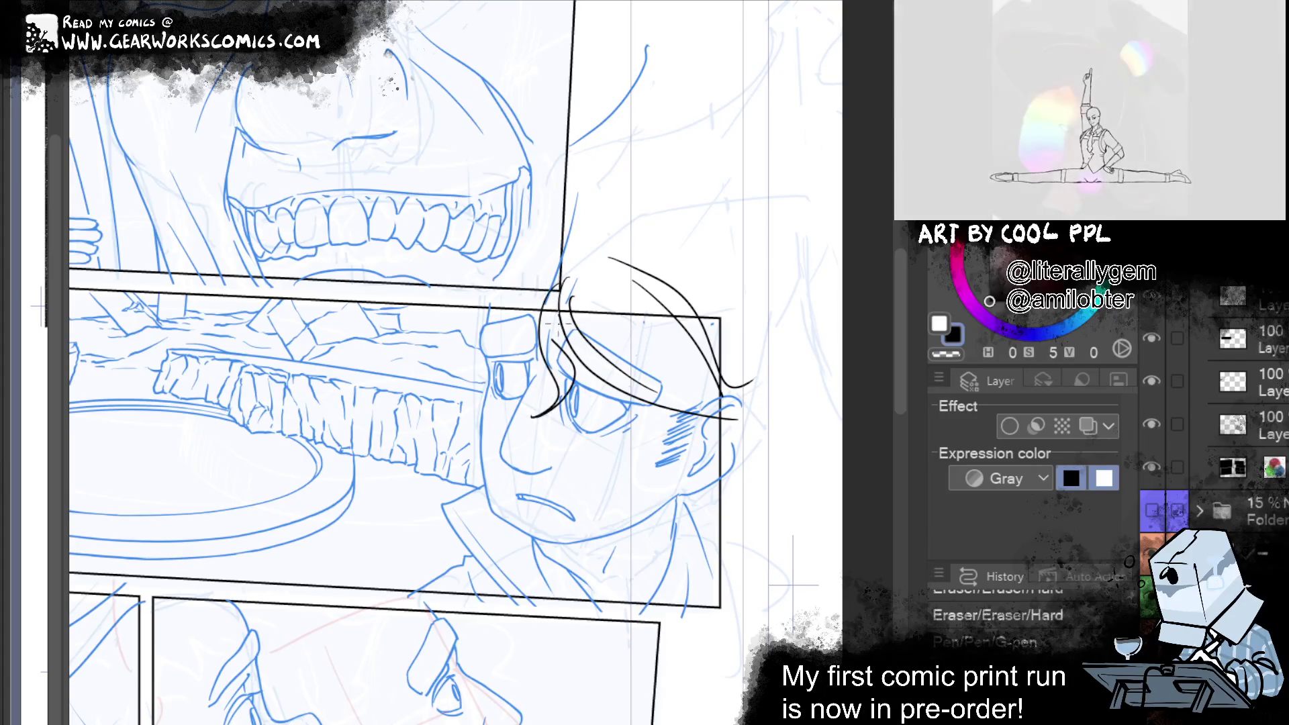
{"action": "left_click_drag", "start_coordinate": [559, 310], "coordinate": [547, 373]}
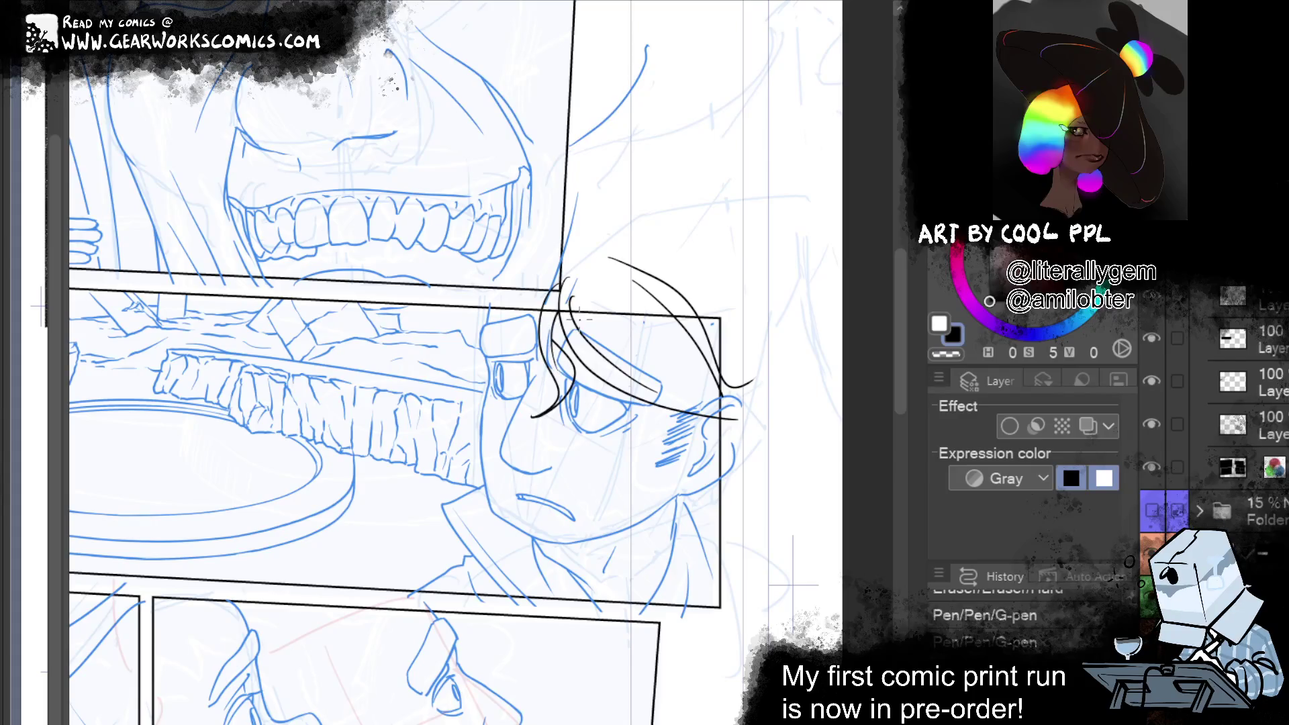
{"action": "left_click_drag", "start_coordinate": [559, 288], "coordinate": [478, 372]}
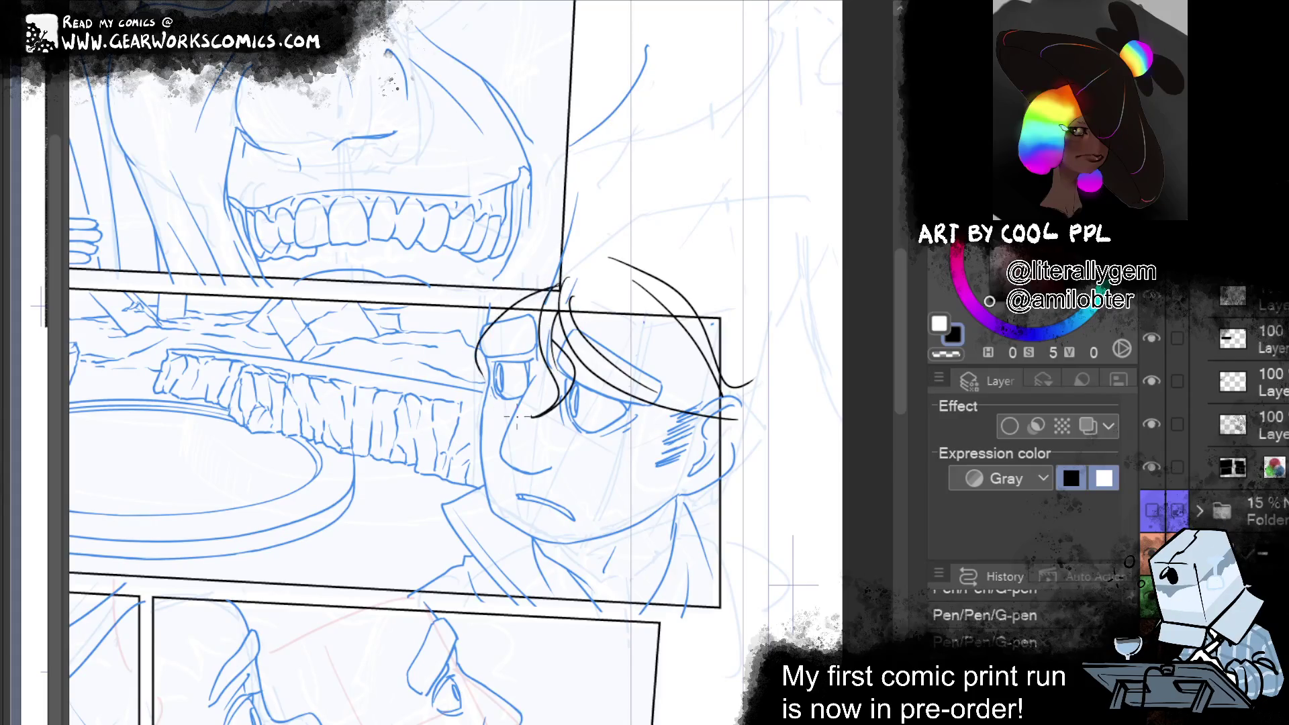
{"action": "left_click_drag", "start_coordinate": [522, 265], "coordinate": [484, 390]}
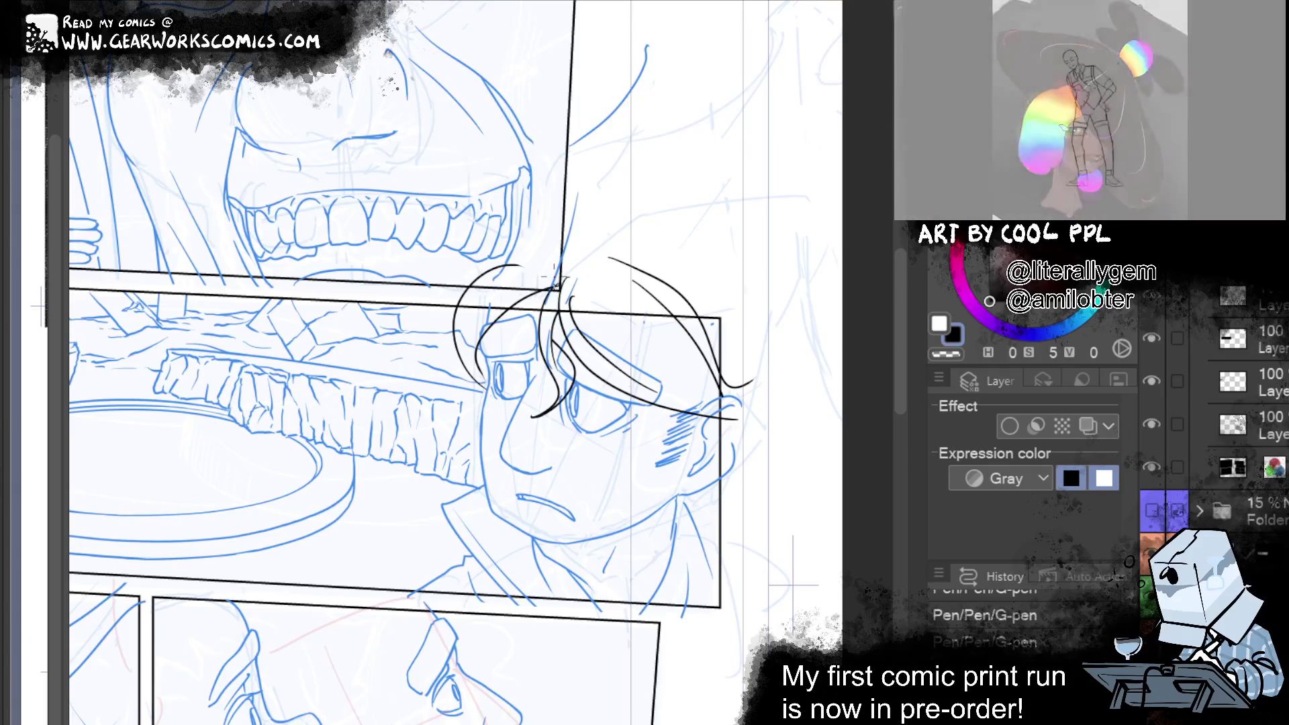
{"action": "left_click_drag", "start_coordinate": [668, 410], "coordinate": [750, 426]}
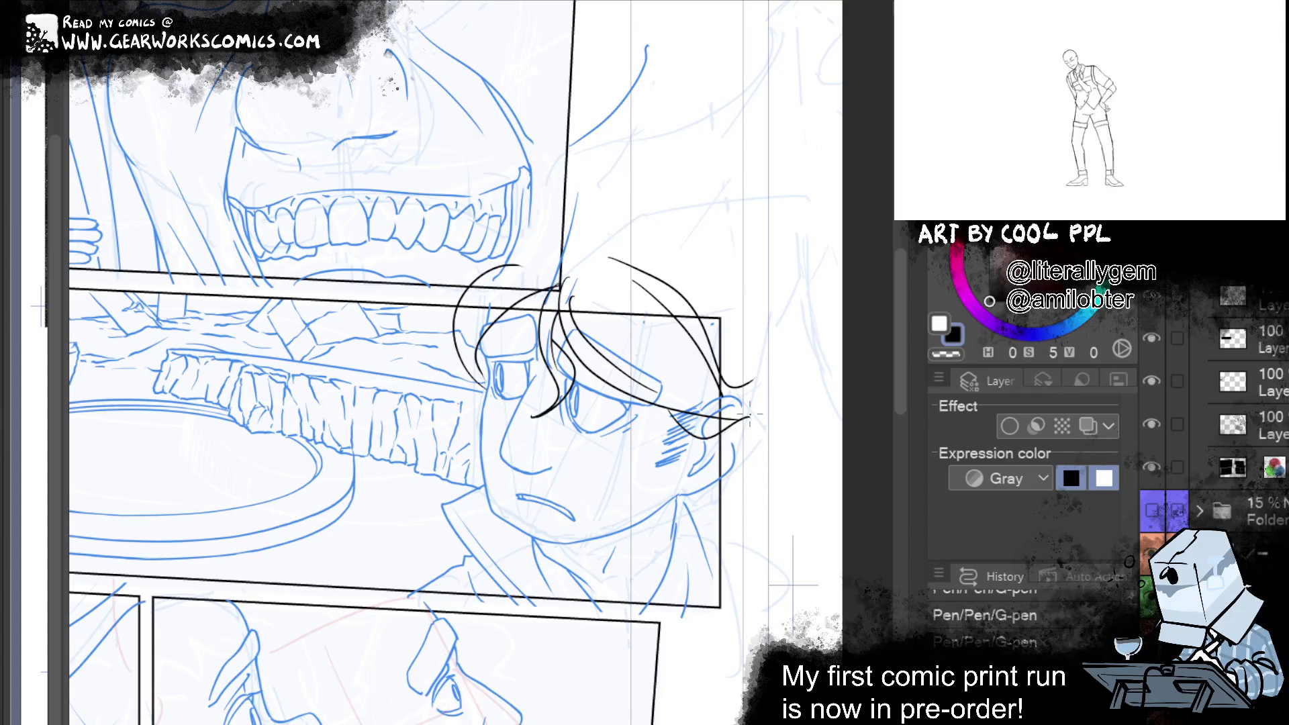
Try a cheek outline and erase it, then add an arcing hair stroke over the head
{"action": "mouse_move", "coordinate": [750, 416]}
{"action": "left_mouse_down"}
{"action": "mouse_move", "coordinate": [783, 182]}
{"action": "mouse_move", "coordinate": [875, 226]}
{"action": "mouse_move", "coordinate": [1074, 188]}
{"action": "mouse_move", "coordinate": [720, 153]}
{"action": "mouse_move", "coordinate": [565, 79]}
{"action": "mouse_move", "coordinate": [806, 186]}
{"action": "mouse_move", "coordinate": [733, 200]}
{"action": "left_mouse_up"}
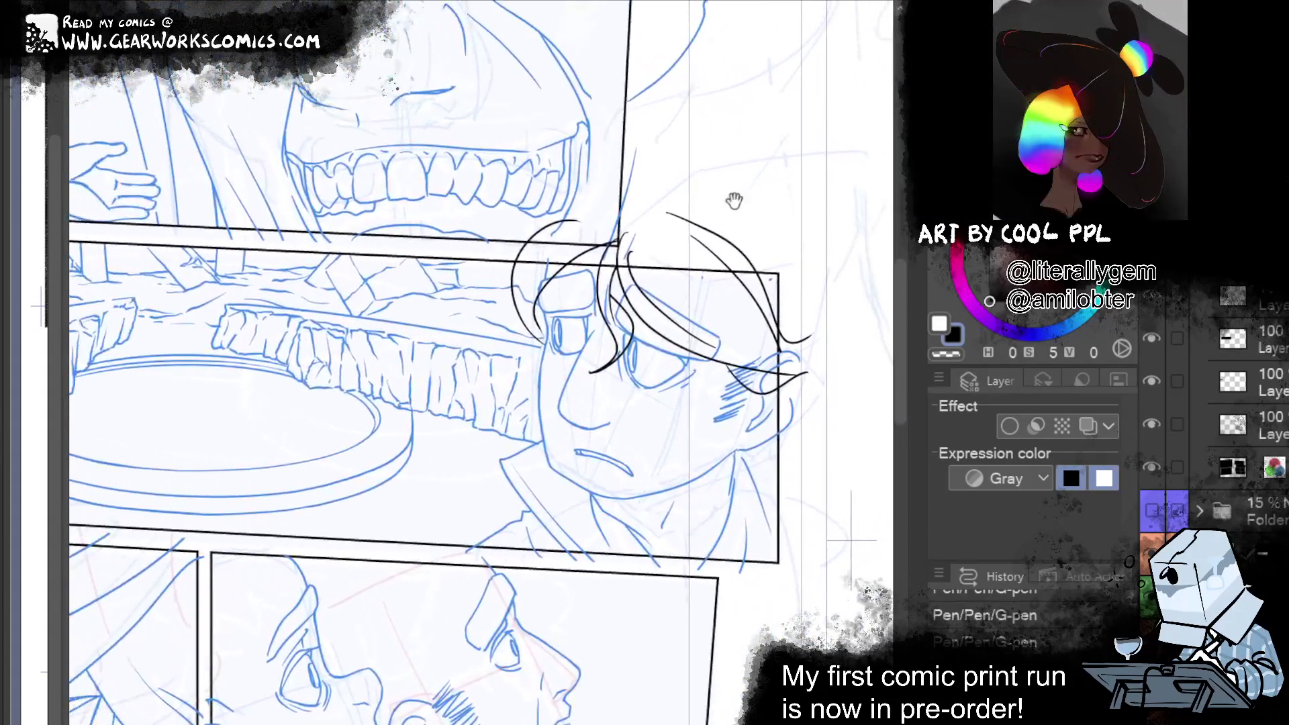
{"action": "left_click_drag", "start_coordinate": [541, 338], "coordinate": [572, 401]}
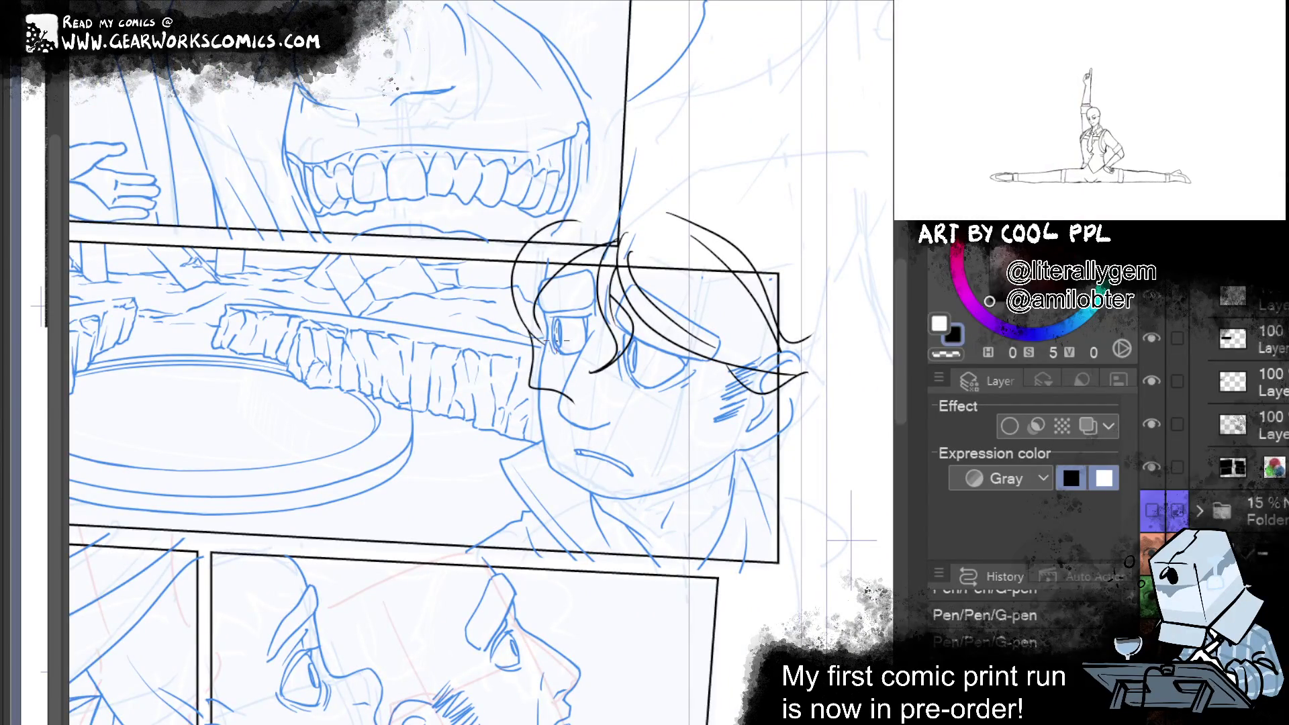
{"action": "left_click_drag", "start_coordinate": [542, 387], "coordinate": [574, 405]}
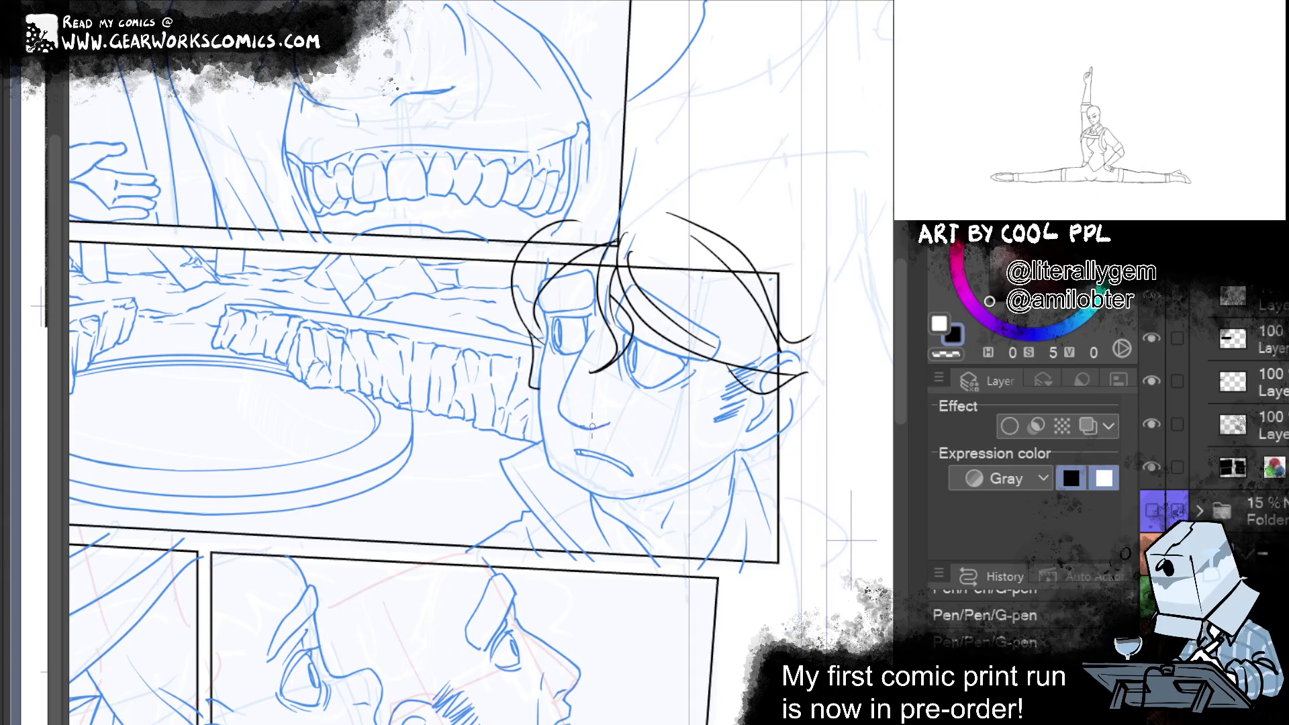
{"action": "left_click_drag", "start_coordinate": [862, 212], "coordinate": [719, 259]}
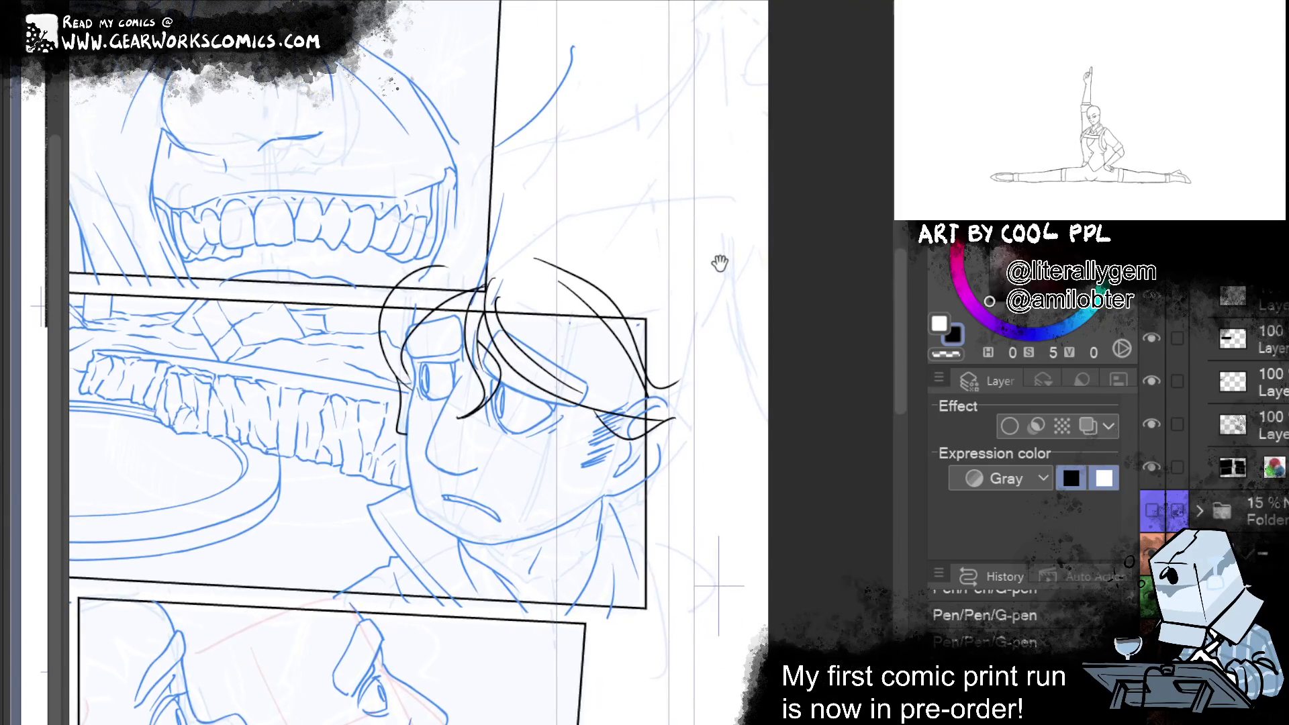
{"action": "left_click_drag", "start_coordinate": [589, 338], "coordinate": [498, 299]}
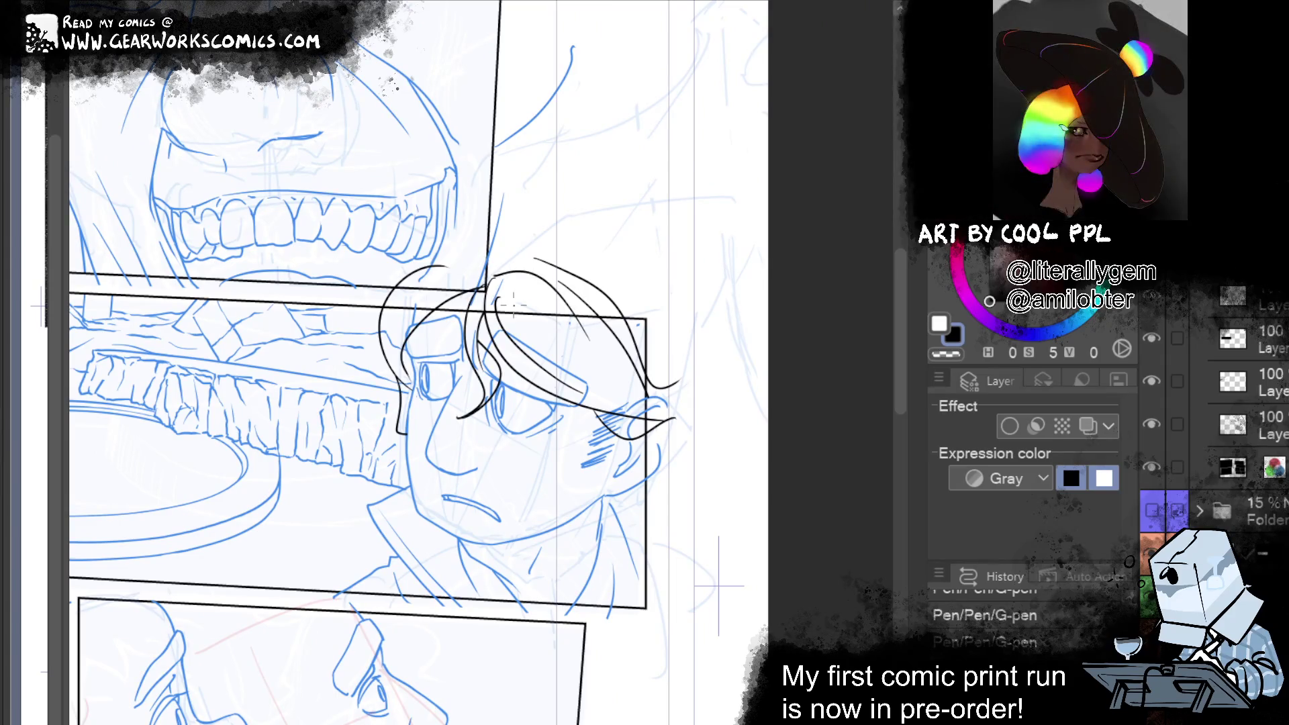
Add a curl near the ear, erase stray strands, and ink a short jaw curve
{"action": "left_click_drag", "start_coordinate": [811, 517], "coordinate": [822, 424]}
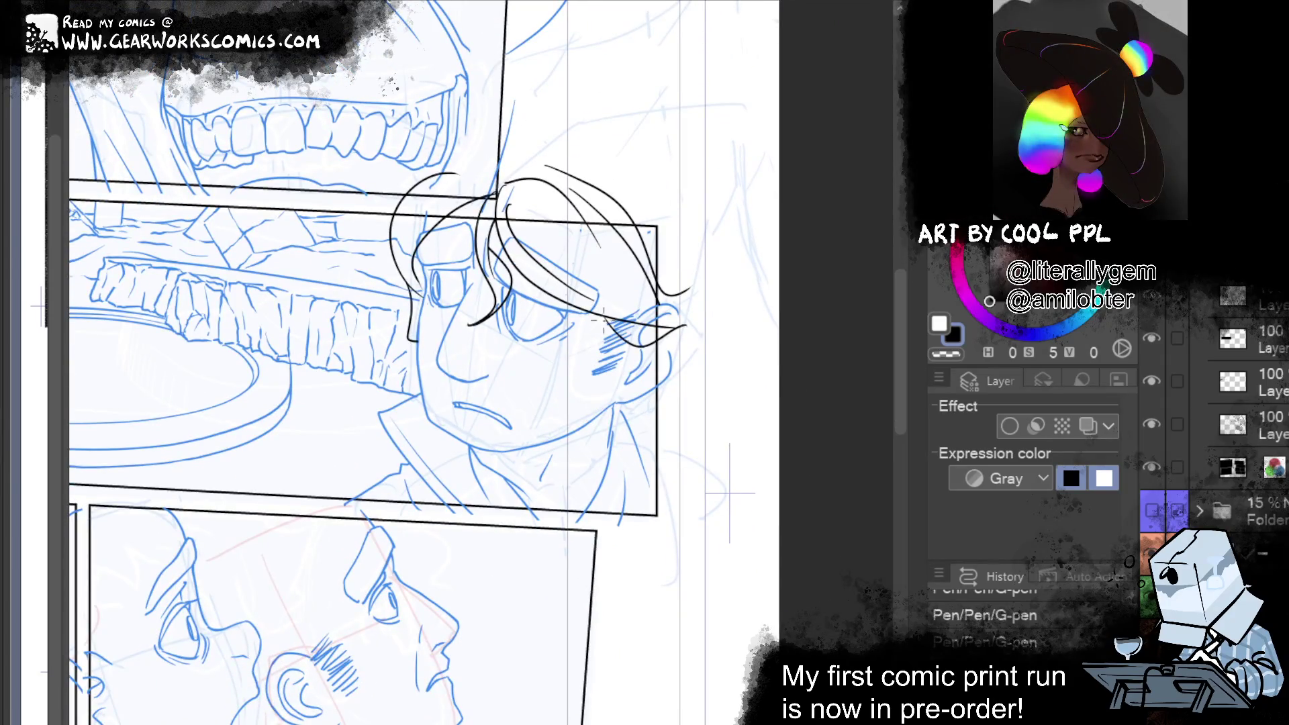
{"action": "left_click_drag", "start_coordinate": [574, 352], "coordinate": [608, 349]}
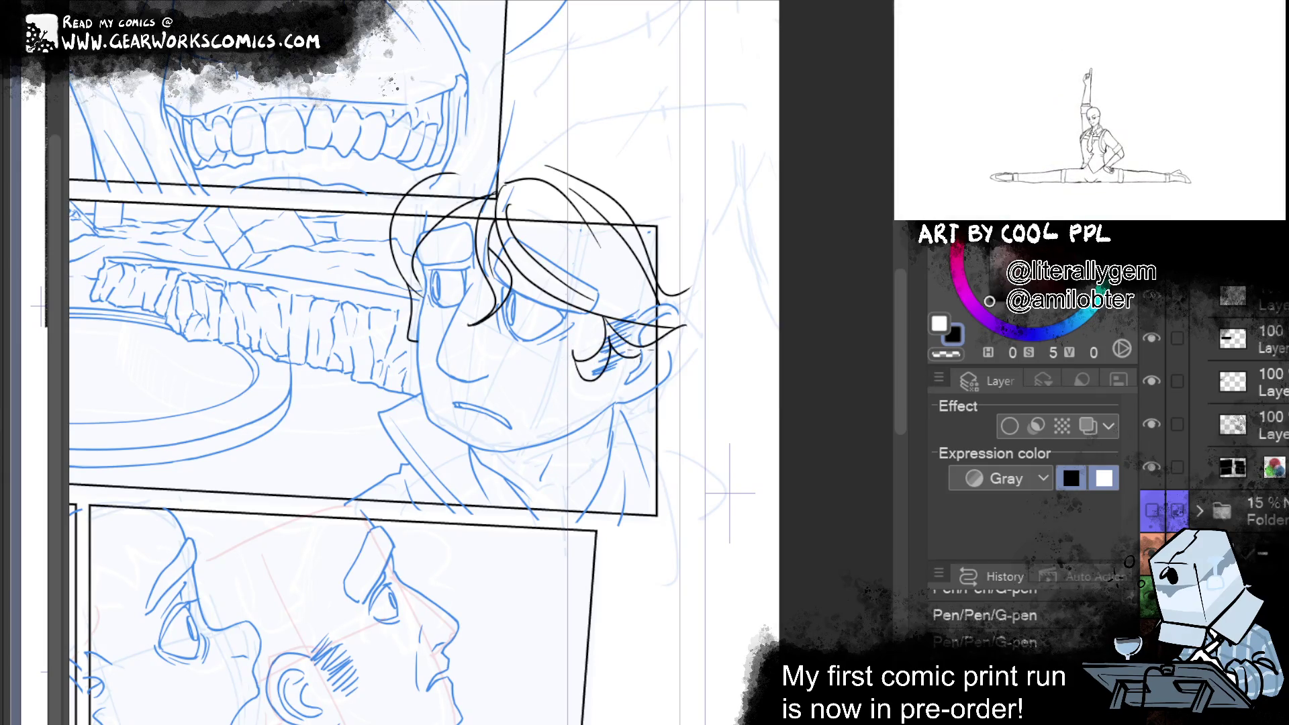
{"action": "left_click_drag", "start_coordinate": [615, 332], "coordinate": [630, 355]}
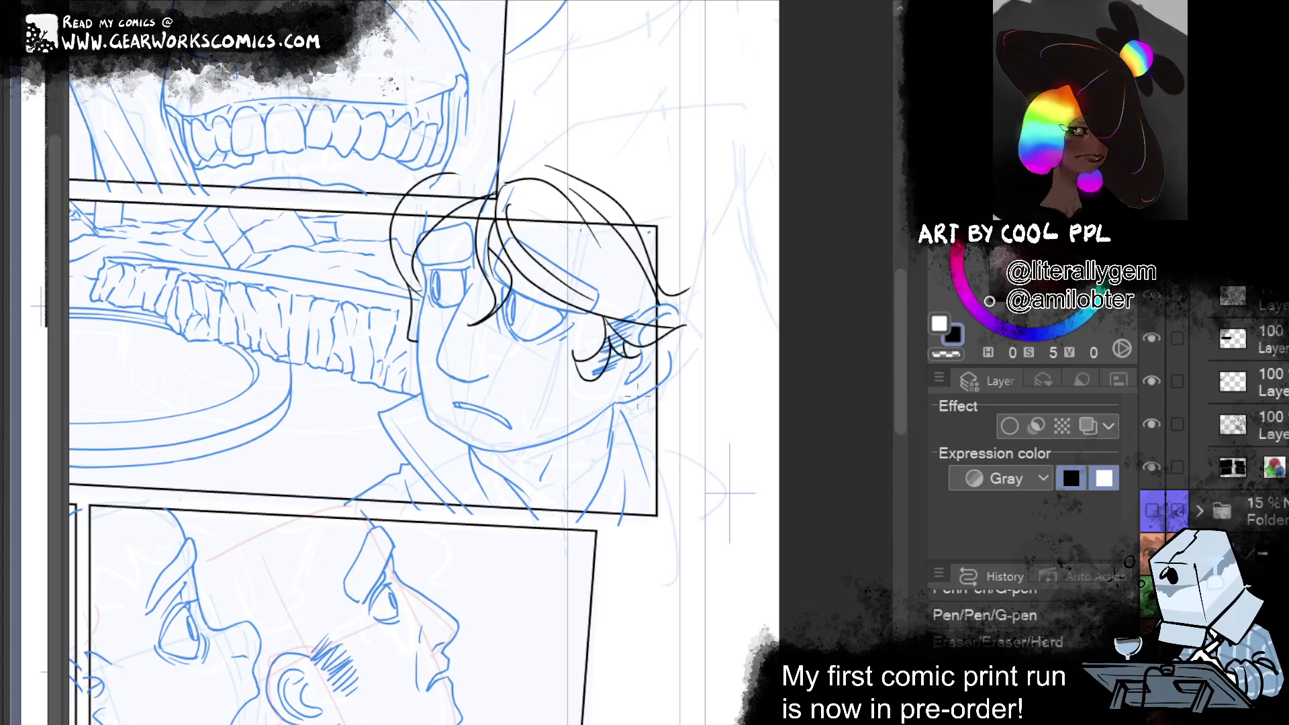
{"action": "left_click_drag", "start_coordinate": [641, 384], "coordinate": [601, 460]}
{"action": "key", "text": "ctrl+z"}
{"action": "mouse_move", "coordinate": [624, 395]}
{"action": "left_mouse_down"}
{"action": "mouse_move", "coordinate": [584, 473]}
{"action": "mouse_move", "coordinate": [610, 480]}
{"action": "left_mouse_up"}
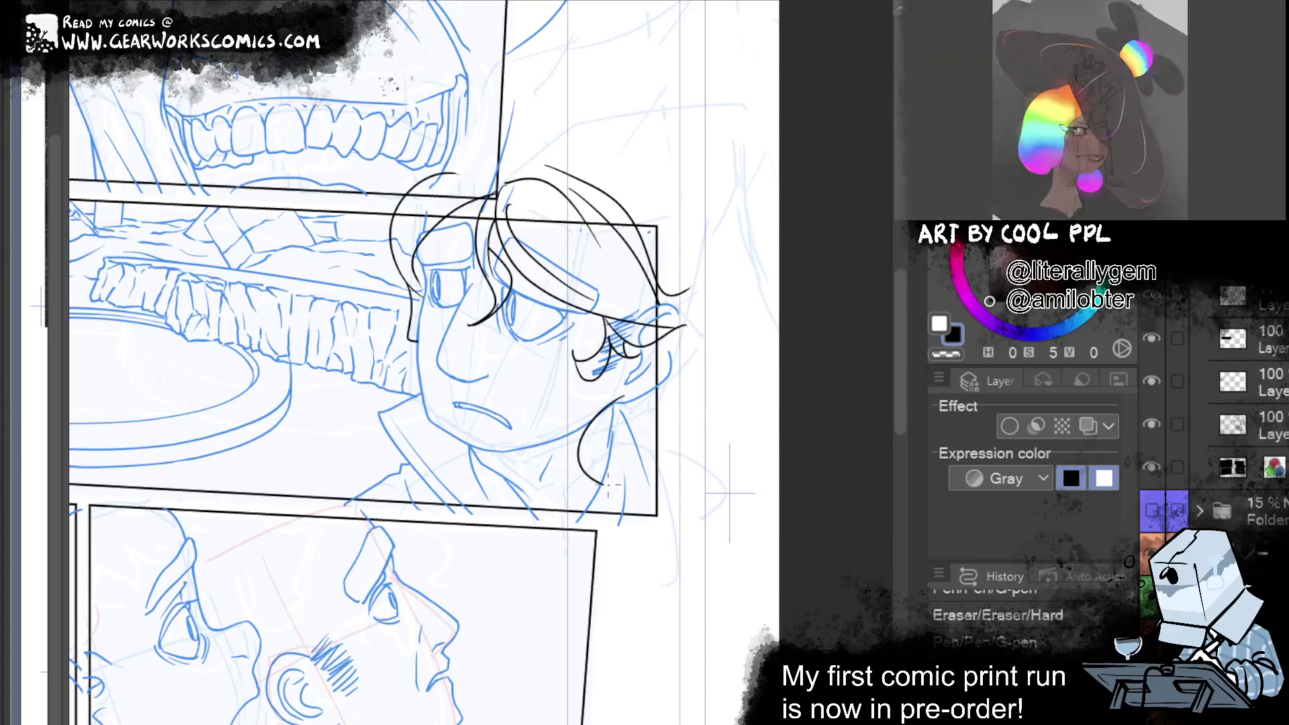
{"action": "left_click_drag", "start_coordinate": [605, 481], "coordinate": [667, 432]}
{"action": "key", "text": "ctrl+z"}
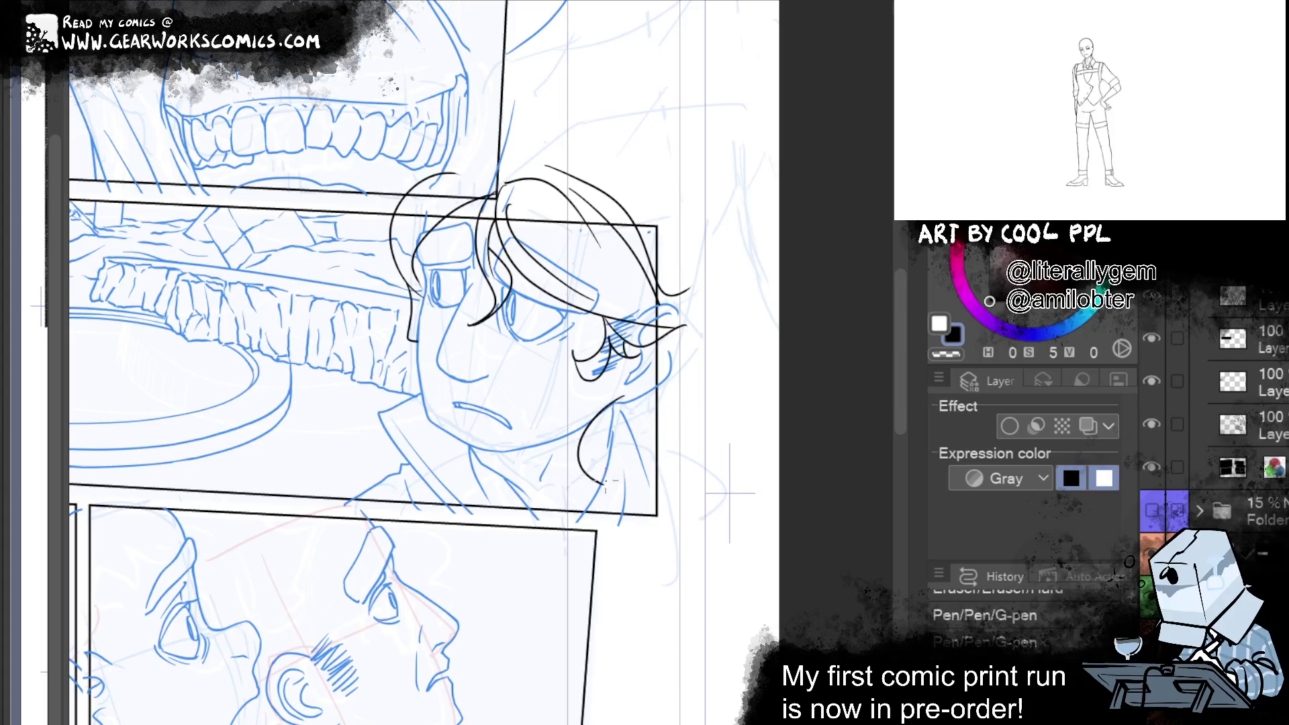
{"action": "left_click_drag", "start_coordinate": [594, 475], "coordinate": [670, 449]}
Ink small hair curls below the jaw and around the left side of the face
{"action": "left_click_drag", "start_coordinate": [492, 458], "coordinate": [426, 440]}
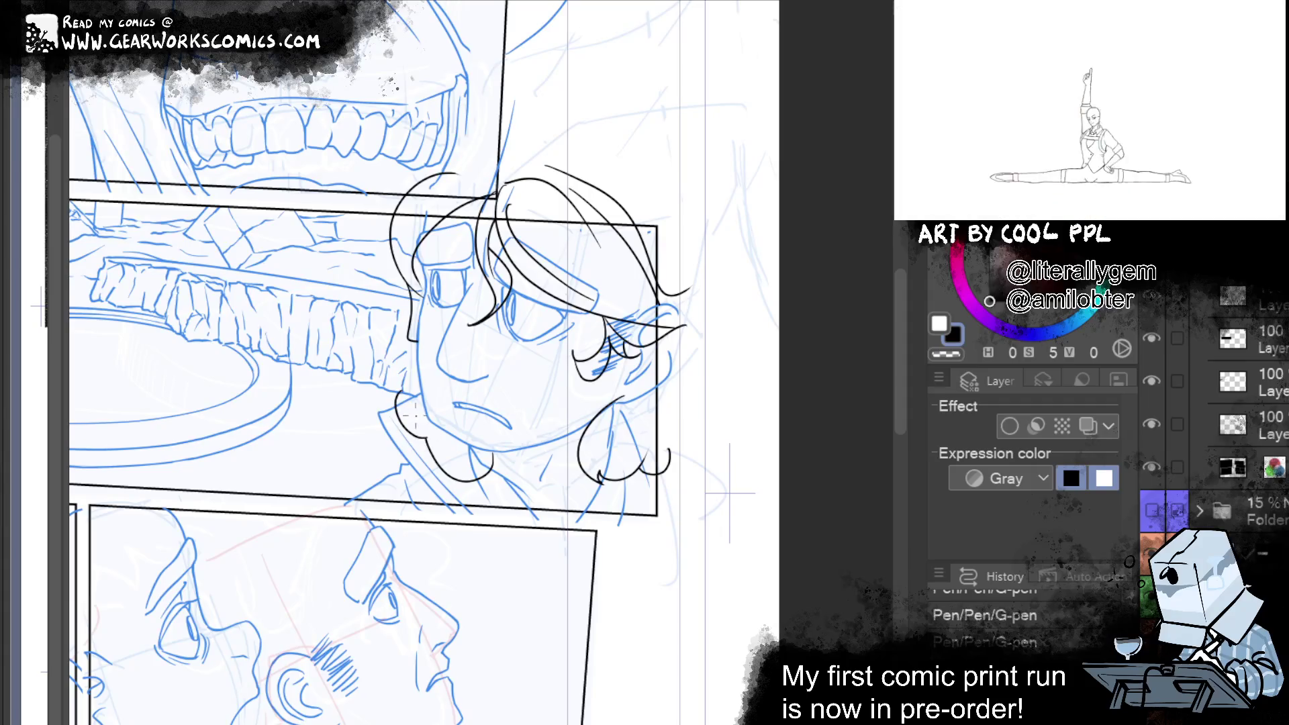
{"action": "left_click_drag", "start_coordinate": [424, 381], "coordinate": [433, 397]}
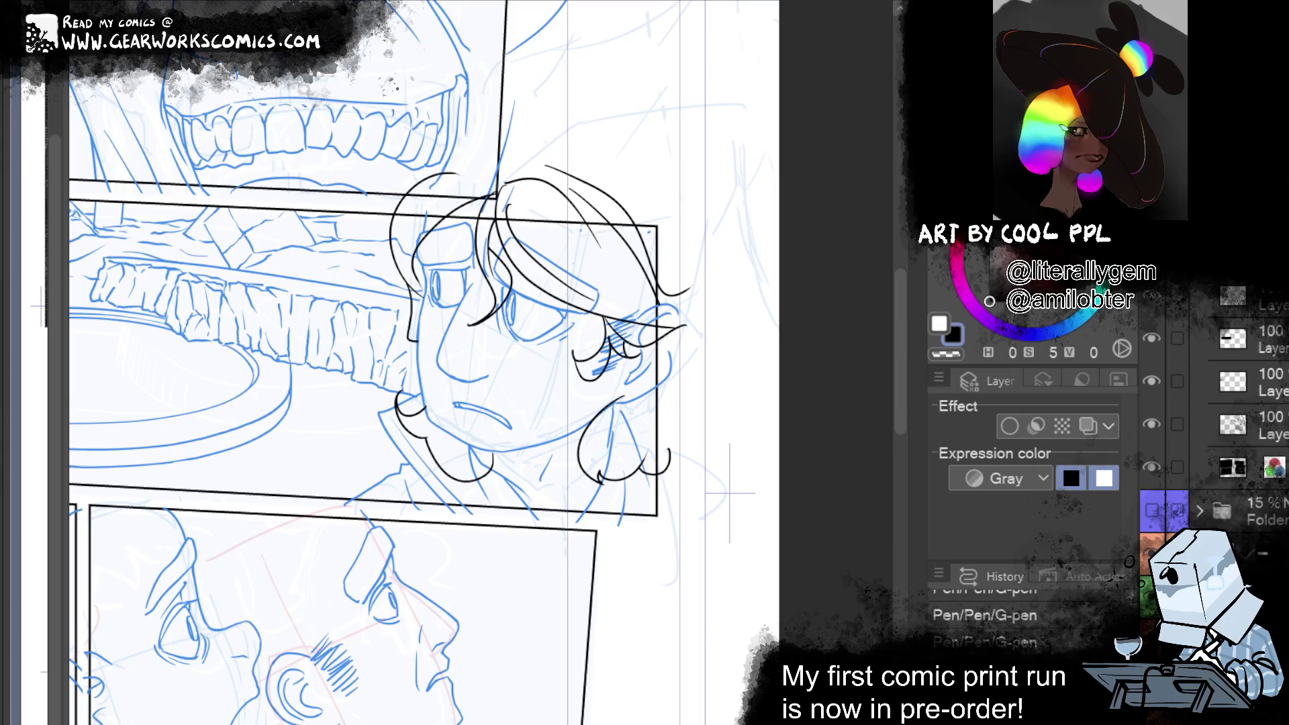
{"action": "scroll", "coordinate": [903, 321], "scroll_direction": "up", "scroll_amount": 1}
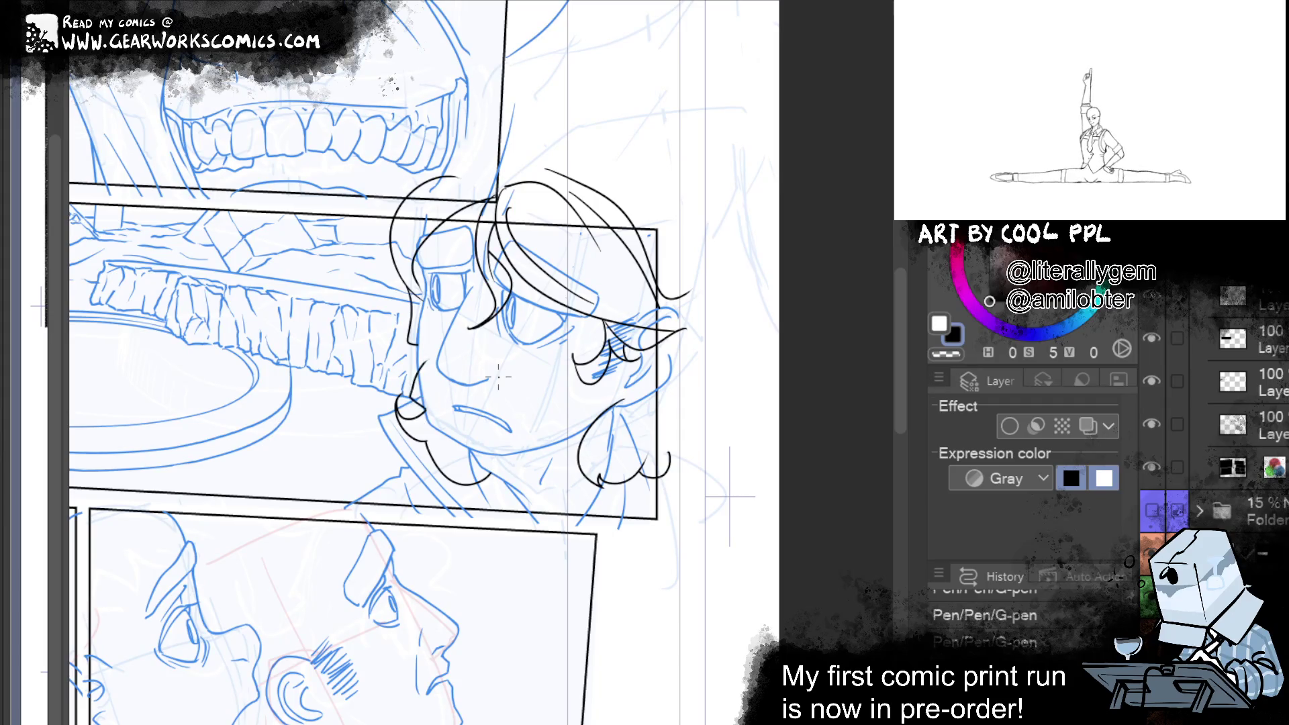
{"action": "left_click_drag", "start_coordinate": [407, 411], "coordinate": [433, 360]}
{"action": "key", "text": "ctrl+z"}
{"action": "left_click_drag", "start_coordinate": [423, 411], "coordinate": [401, 403]}
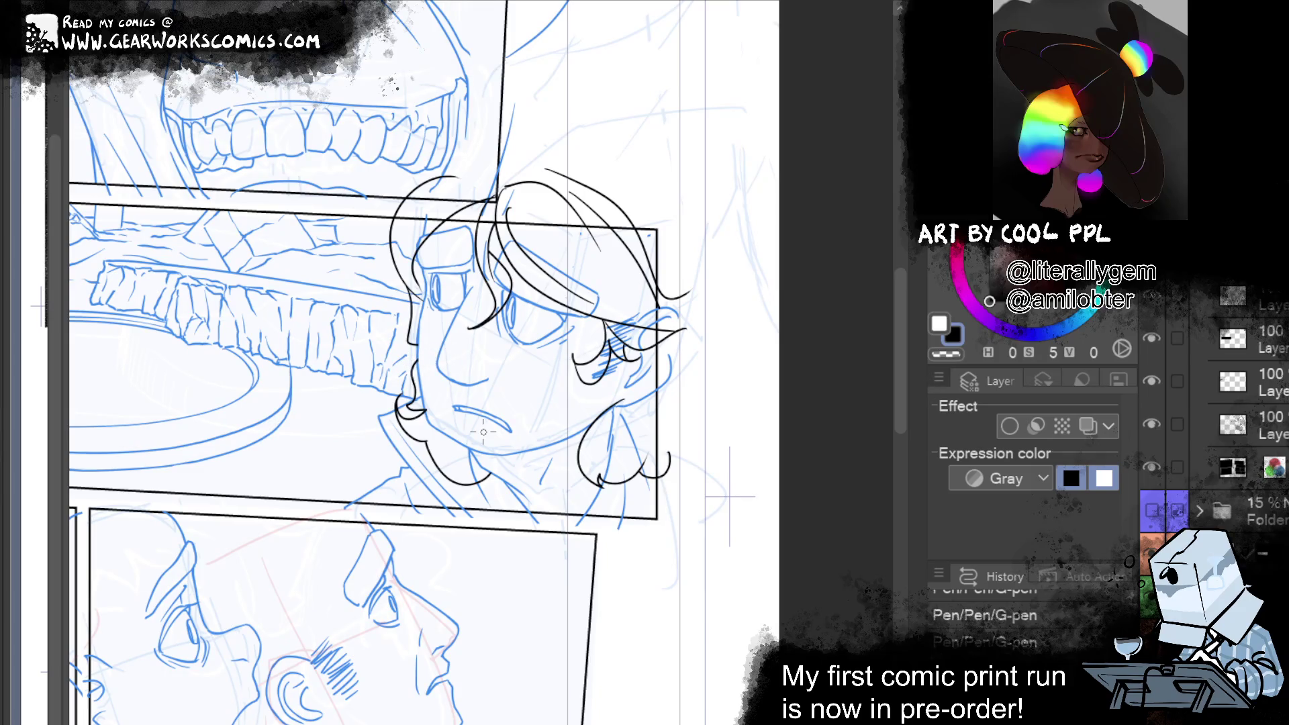
{"action": "mouse_move", "coordinate": [408, 293]}
{"action": "left_mouse_down"}
{"action": "mouse_move", "coordinate": [394, 333]}
{"action": "mouse_move", "coordinate": [384, 311]}
{"action": "mouse_move", "coordinate": [396, 333]}
{"action": "mouse_move", "coordinate": [396, 293]}
{"action": "mouse_move", "coordinate": [400, 351]}
{"action": "mouse_move", "coordinate": [402, 335]}
{"action": "mouse_move", "coordinate": [357, 437]}
{"action": "mouse_move", "coordinate": [375, 398]}
{"action": "left_mouse_up"}
{"action": "key", "text": "ctrl+z"}
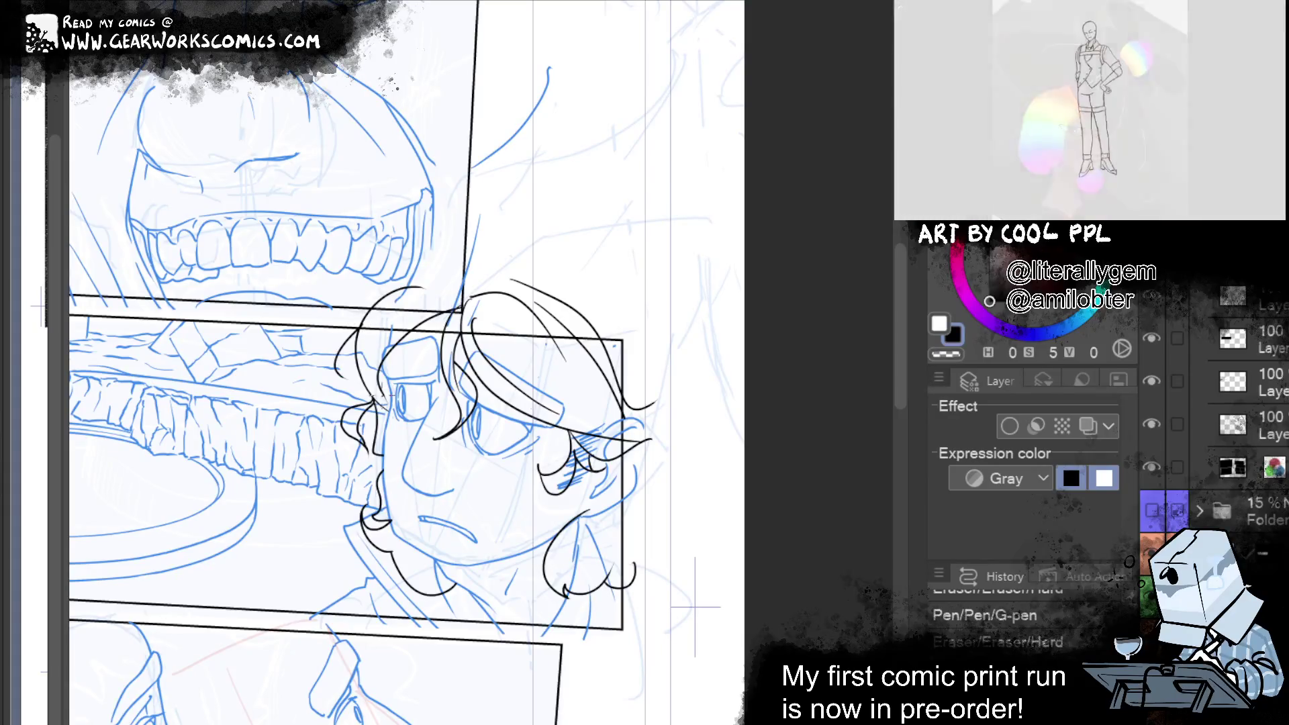
{"action": "left_click_drag", "start_coordinate": [362, 324], "coordinate": [334, 363]}
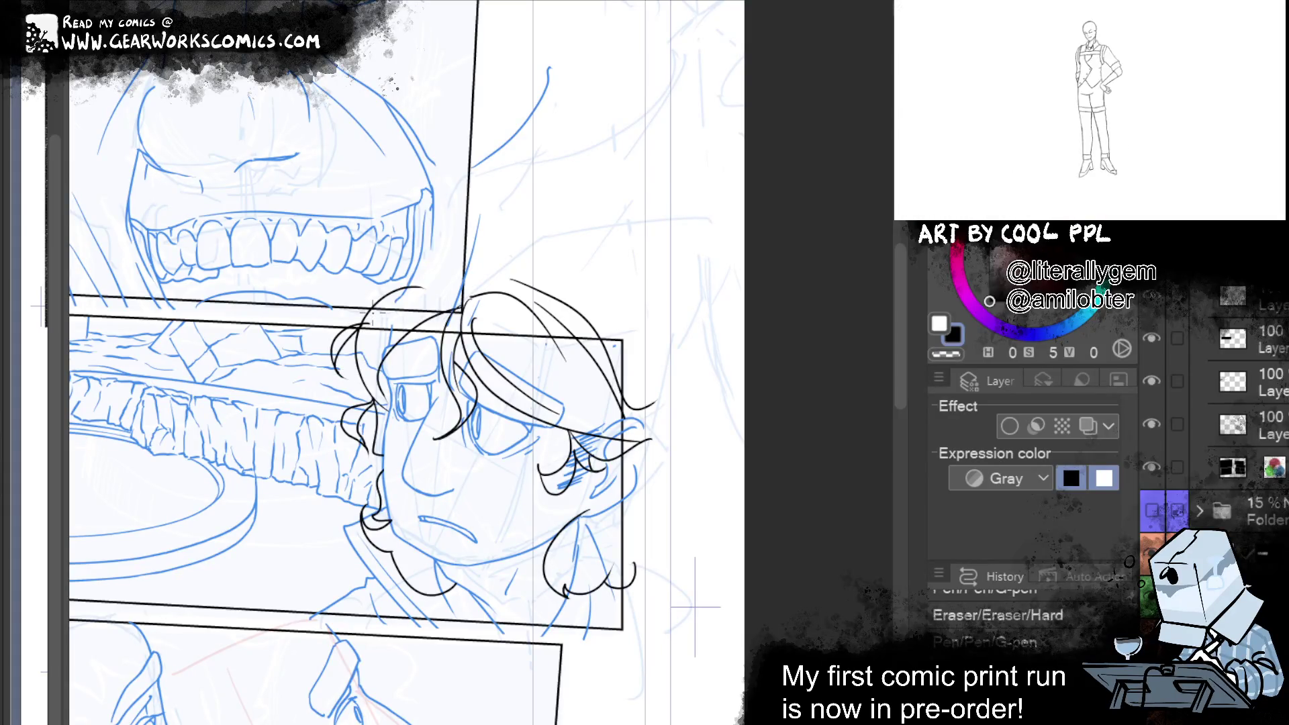
{"action": "left_click_drag", "start_coordinate": [517, 404], "coordinate": [534, 420]}
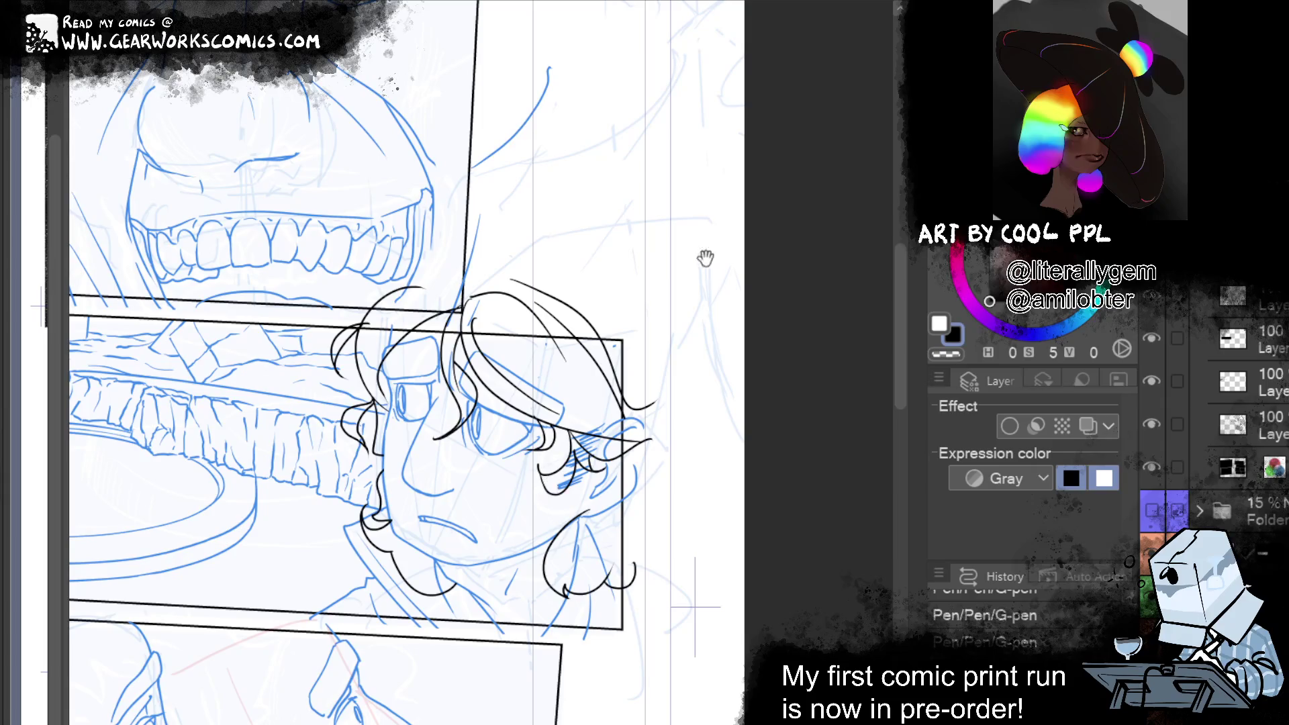
Pan around the page to check the middle panel and the teeth panel above
{"action": "left_click_drag", "start_coordinate": [704, 258], "coordinate": [722, 340]}
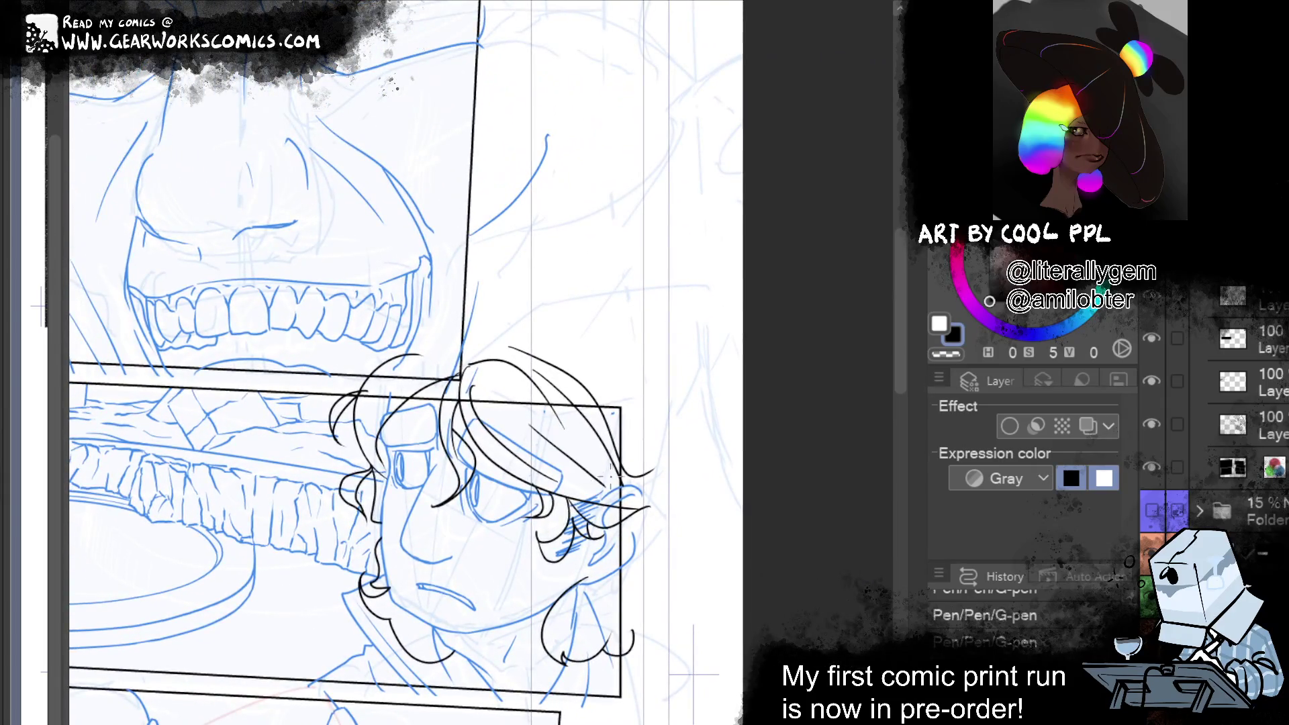
{"action": "mouse_move", "coordinate": [654, 409]}
{"action": "left_mouse_down"}
{"action": "mouse_move", "coordinate": [659, 291]}
{"action": "mouse_move", "coordinate": [844, 192]}
{"action": "mouse_move", "coordinate": [703, 132]}
{"action": "left_mouse_up"}
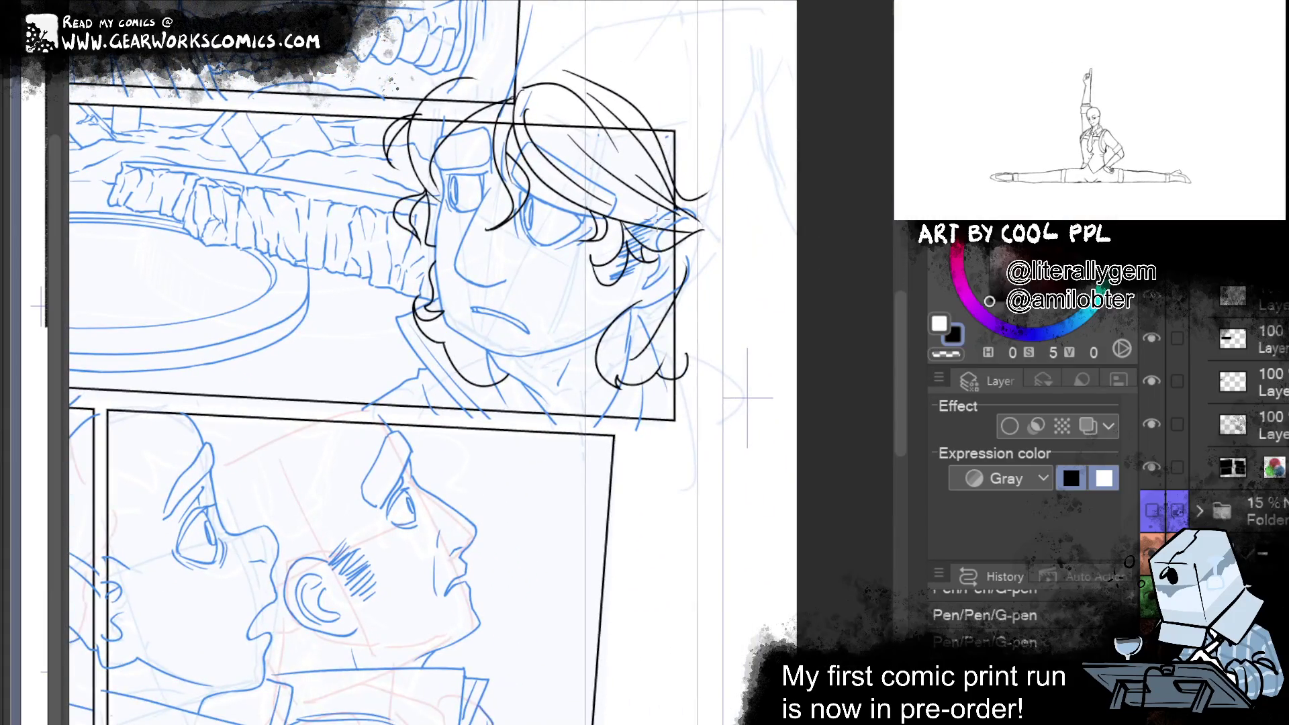
{"action": "left_click_drag", "start_coordinate": [767, 254], "coordinate": [823, 345]}
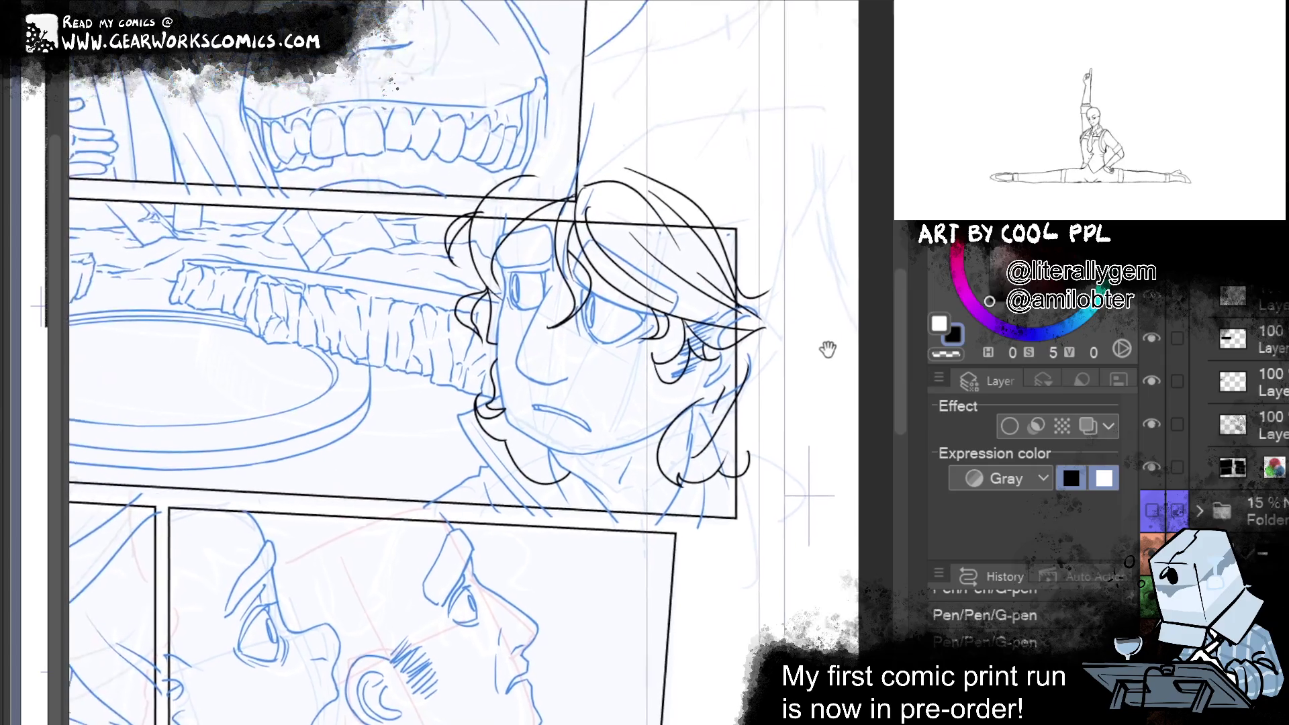
{"action": "left_click_drag", "start_coordinate": [752, 194], "coordinate": [800, 267]}
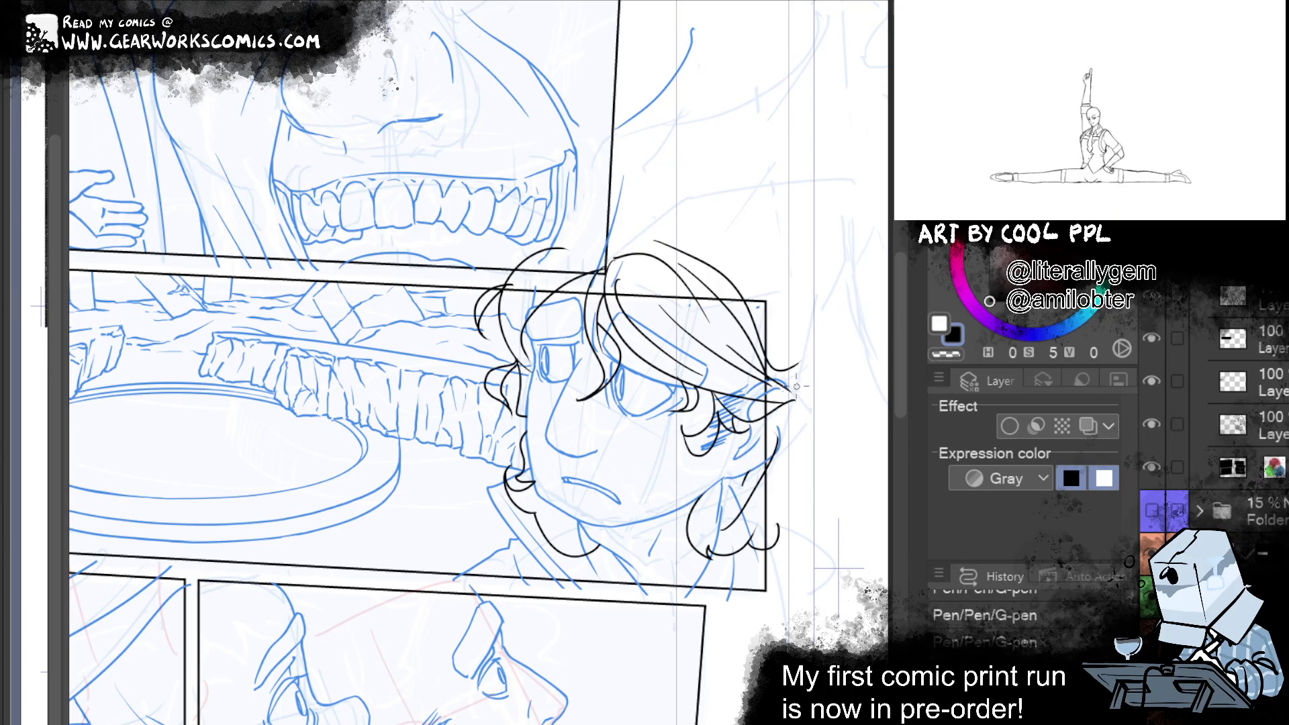
{"action": "mouse_move", "coordinate": [810, 368]}
{"action": "left_mouse_down"}
{"action": "mouse_move", "coordinate": [865, 383]}
{"action": "mouse_move", "coordinate": [570, 356]}
{"action": "mouse_move", "coordinate": [731, 328]}
{"action": "left_mouse_up"}
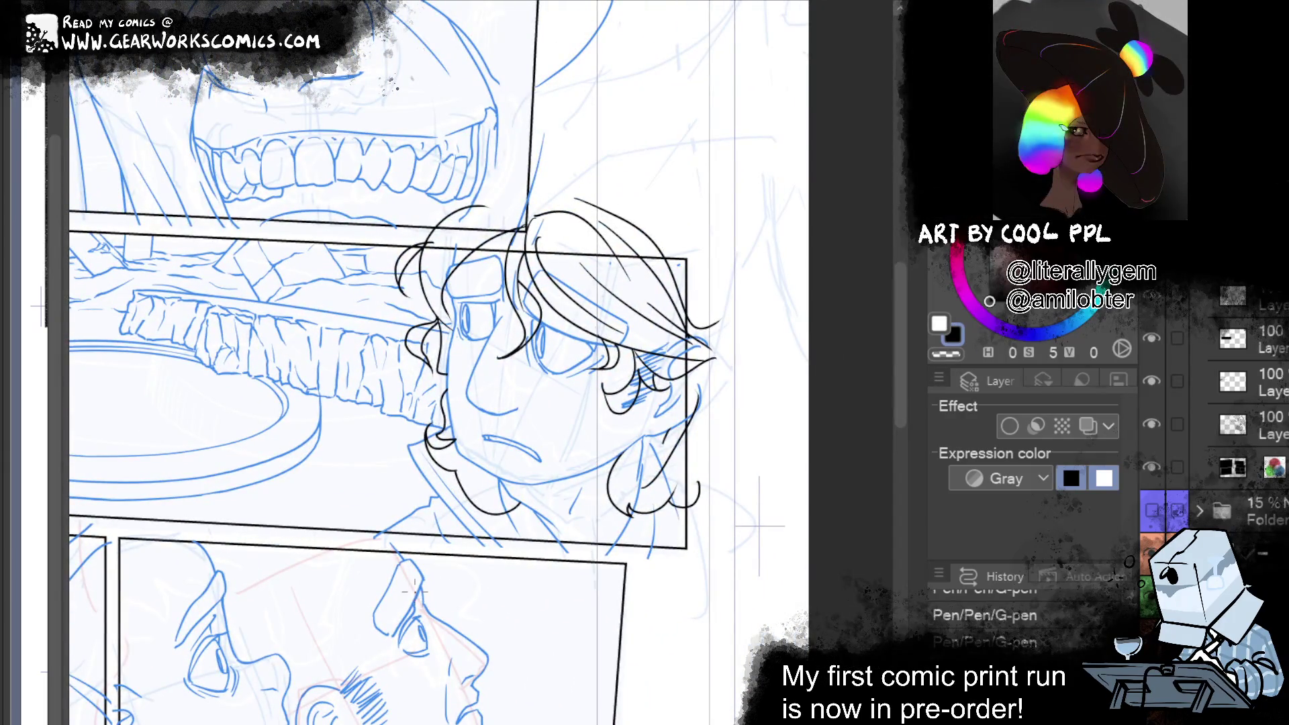
{"action": "mouse_move", "coordinate": [658, 698]}
{"action": "left_mouse_down"}
{"action": "mouse_move", "coordinate": [752, 595]}
{"action": "mouse_move", "coordinate": [738, 644]}
{"action": "mouse_move", "coordinate": [695, 671]}
{"action": "left_mouse_up"}
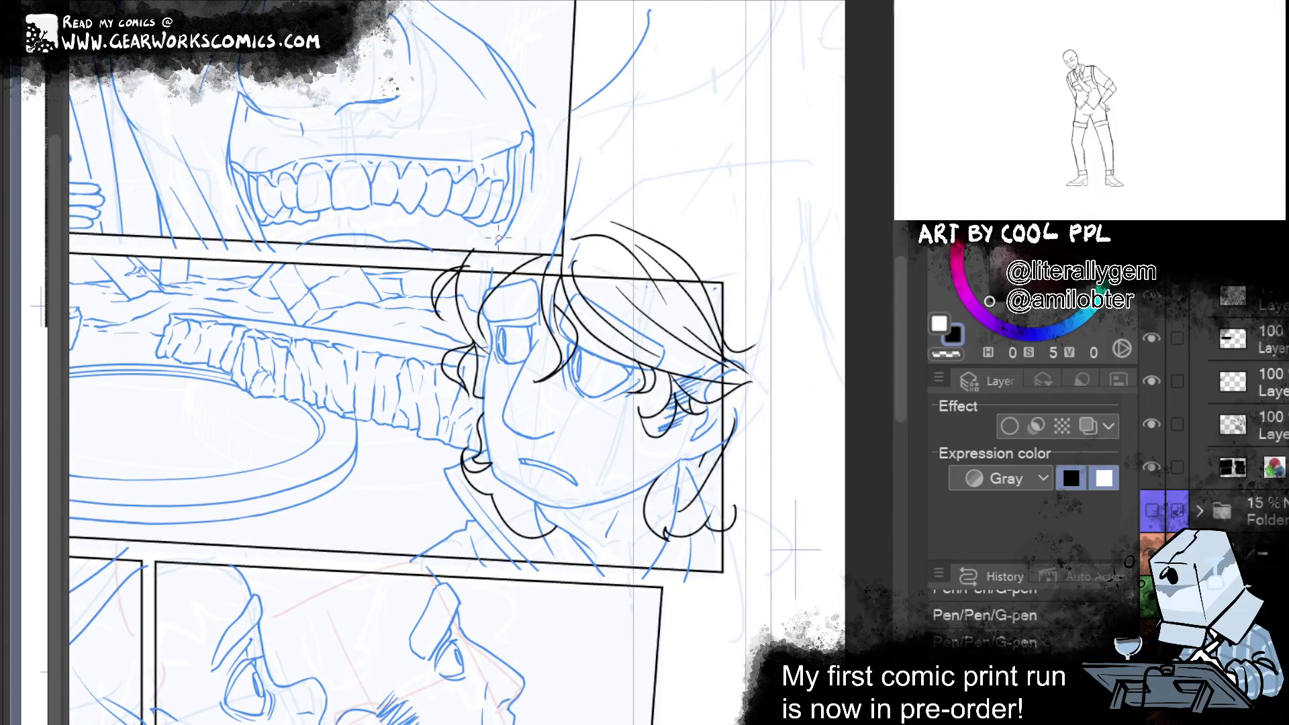
{"action": "left_click_drag", "start_coordinate": [309, 587], "coordinate": [673, 705]}
{"action": "left_click_drag", "start_coordinate": [164, 296], "coordinate": [359, 288]}
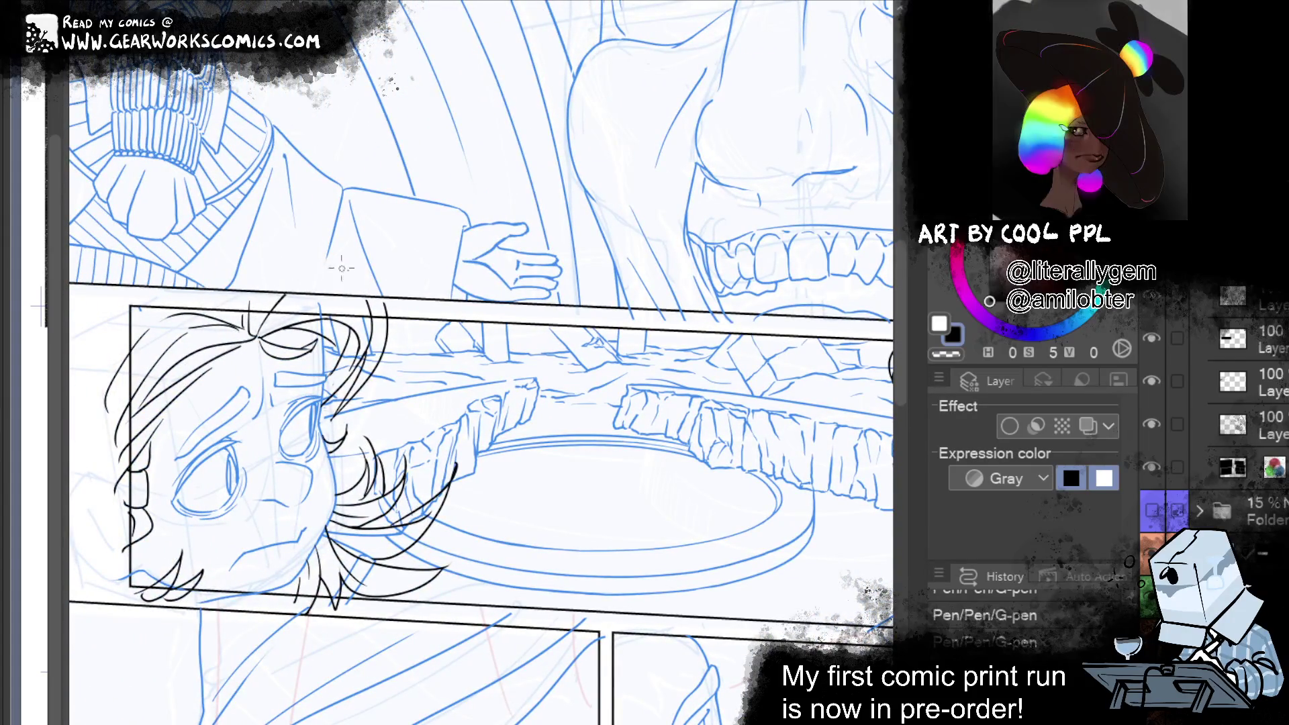
Erase a stray mark, then ink the first hair strands on the lower-panel girl
{"action": "left_click_drag", "start_coordinate": [300, 284], "coordinate": [422, 265]}
{"action": "mouse_move", "coordinate": [602, 678]}
{"action": "left_mouse_down"}
{"action": "mouse_move", "coordinate": [592, 571]}
{"action": "mouse_move", "coordinate": [643, 262]}
{"action": "left_mouse_up"}
{"action": "left_click_drag", "start_coordinate": [761, 648], "coordinate": [344, 661]}
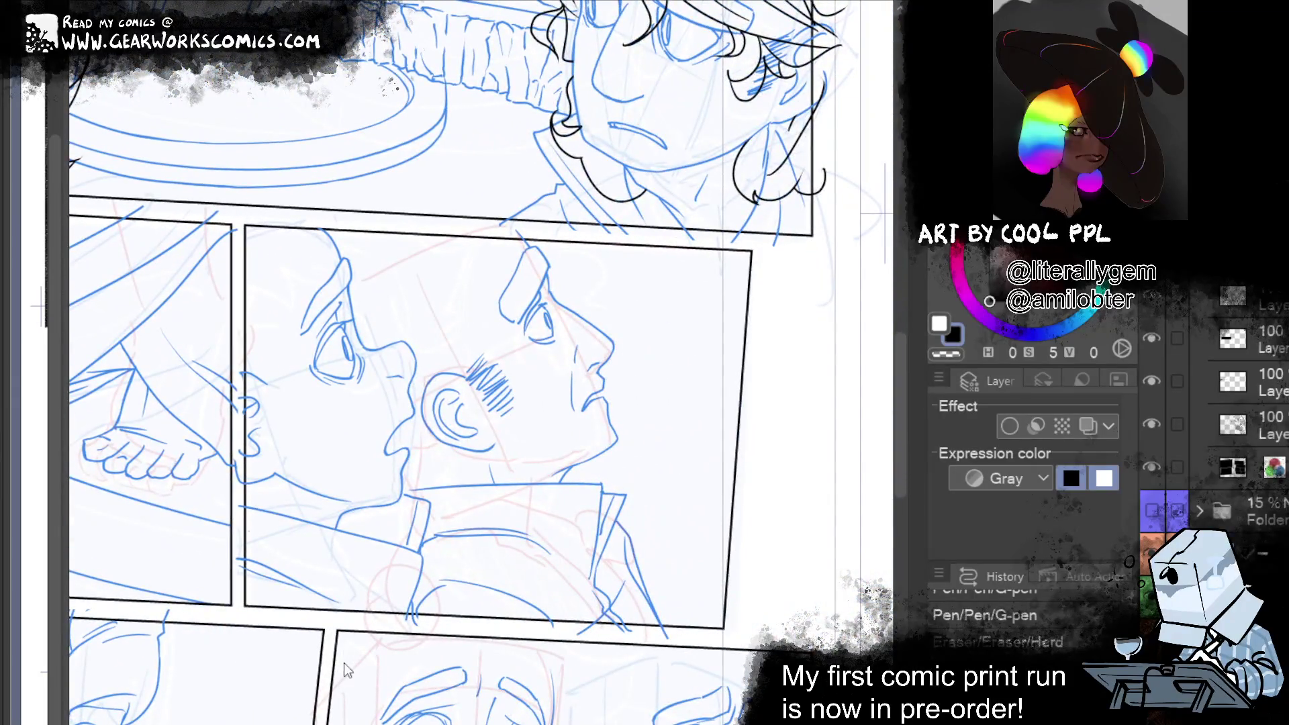
{"action": "left_click_drag", "start_coordinate": [325, 232], "coordinate": [252, 282]}
{"action": "key", "text": "ctrl+z"}
{"action": "mouse_move", "coordinate": [325, 222]}
{"action": "left_mouse_down"}
{"action": "mouse_move", "coordinate": [232, 289]}
{"action": "mouse_move", "coordinate": [219, 346]}
{"action": "left_mouse_up"}
{"action": "key", "text": "ctrl+z"}
{"action": "mouse_move", "coordinate": [296, 266]}
{"action": "left_mouse_down"}
{"action": "mouse_move", "coordinate": [222, 320]}
{"action": "mouse_move", "coordinate": [206, 354]}
{"action": "left_mouse_up"}
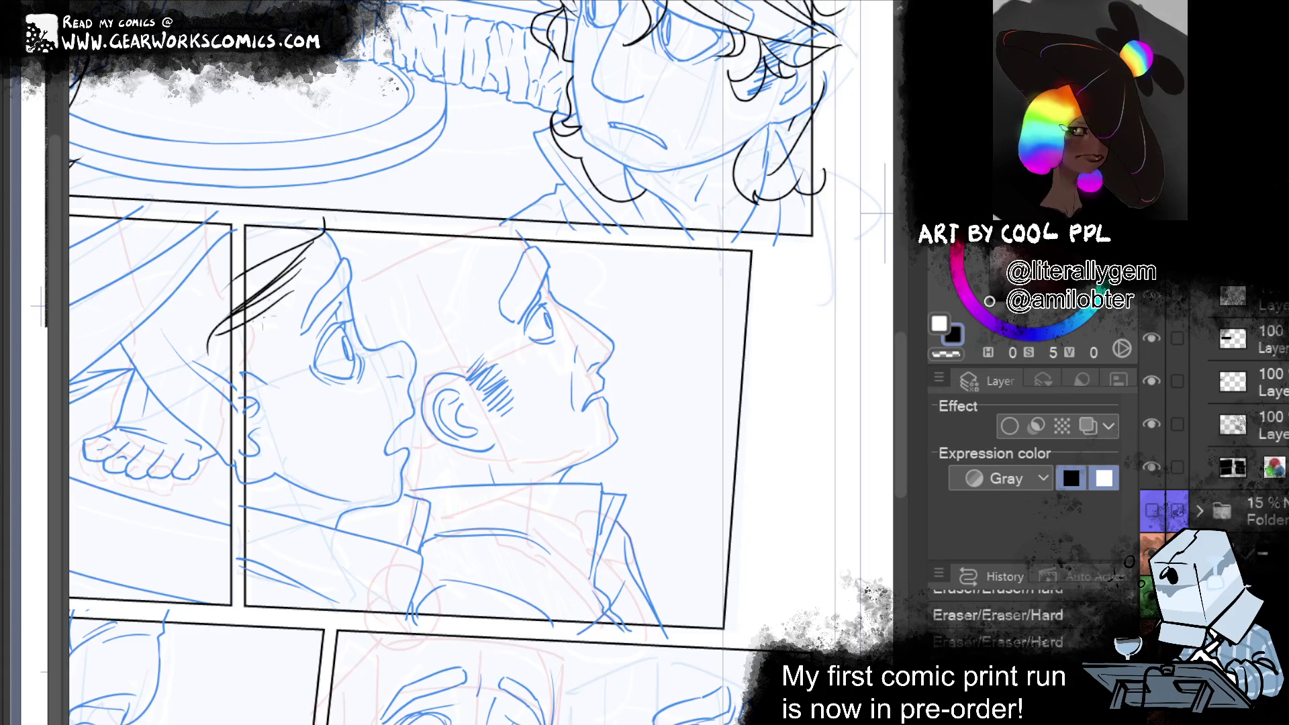
{"action": "key", "text": "ctrl+z"}
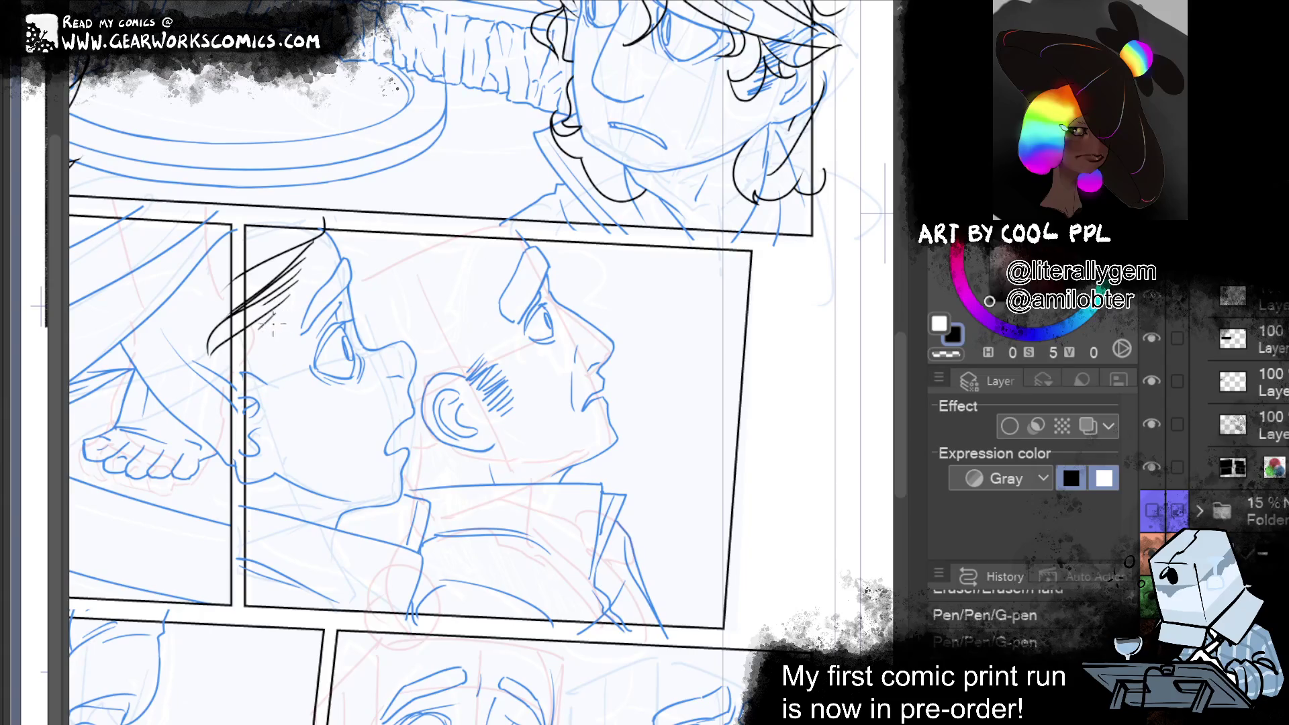
{"action": "left_click_drag", "start_coordinate": [276, 318], "coordinate": [258, 376]}
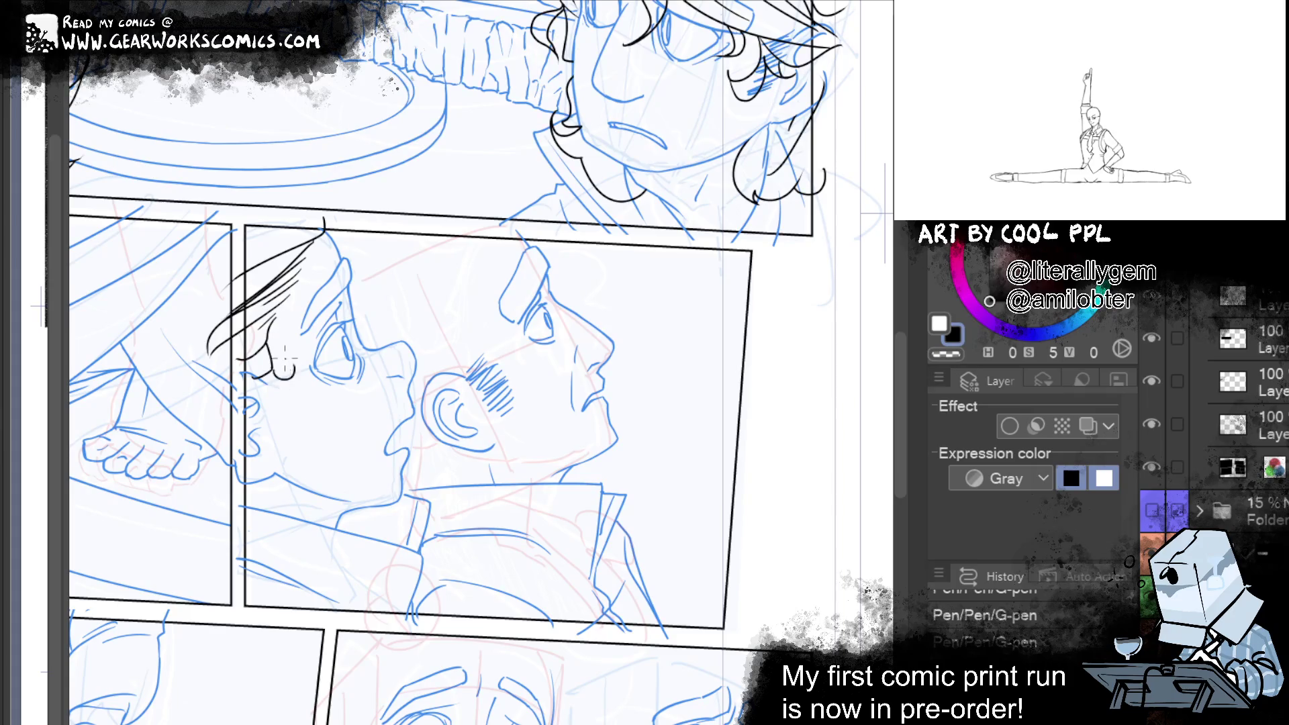
Ink a small curl near the ear and a long curved stroke right of the hair
{"action": "left_click_drag", "start_coordinate": [294, 356], "coordinate": [293, 387]}
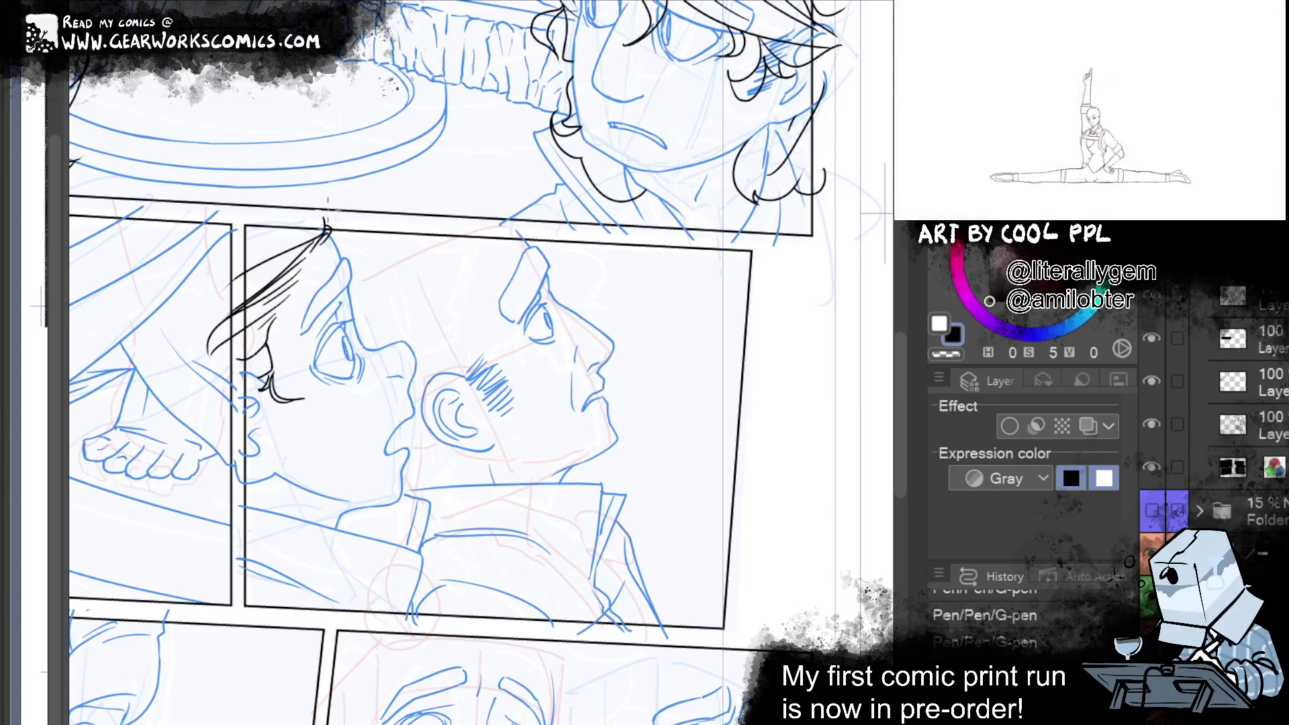
{"action": "left_click_drag", "start_coordinate": [354, 224], "coordinate": [371, 316]}
{"action": "key", "text": "ctrl+z"}
{"action": "left_click_drag", "start_coordinate": [349, 224], "coordinate": [369, 354]}
{"action": "mouse_move", "coordinate": [355, 238]}
{"action": "left_mouse_down"}
{"action": "mouse_move", "coordinate": [369, 352]}
{"action": "mouse_move", "coordinate": [352, 242]}
{"action": "left_mouse_up"}
Add an inner hair curve, tidy the small side strokes, and ink strands curving down the head
{"action": "left_click_drag", "start_coordinate": [371, 329], "coordinate": [335, 250]}
{"action": "left_click_drag", "start_coordinate": [362, 293], "coordinate": [361, 256]}
{"action": "left_click_drag", "start_coordinate": [359, 255], "coordinate": [377, 269]}
{"action": "key", "text": "ctrl+z"}
{"action": "key", "text": "ctrl+y"}
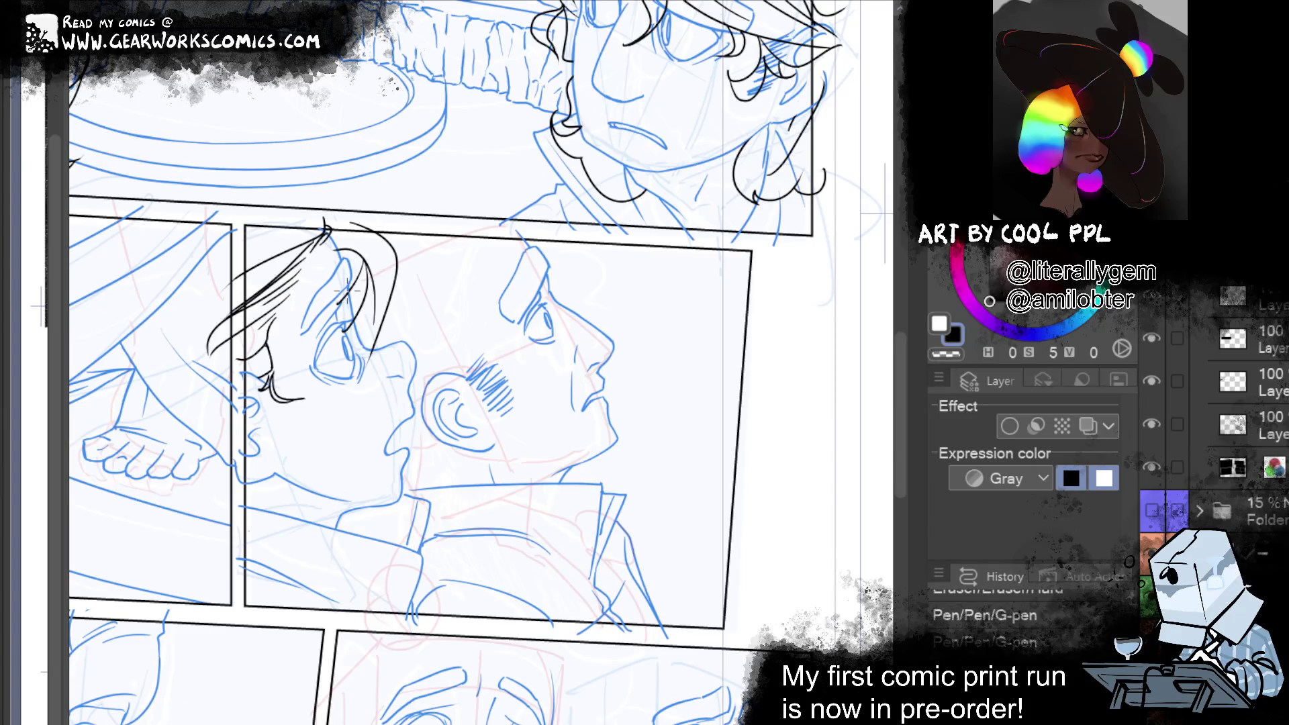
{"action": "key", "text": "ctrl+z"}
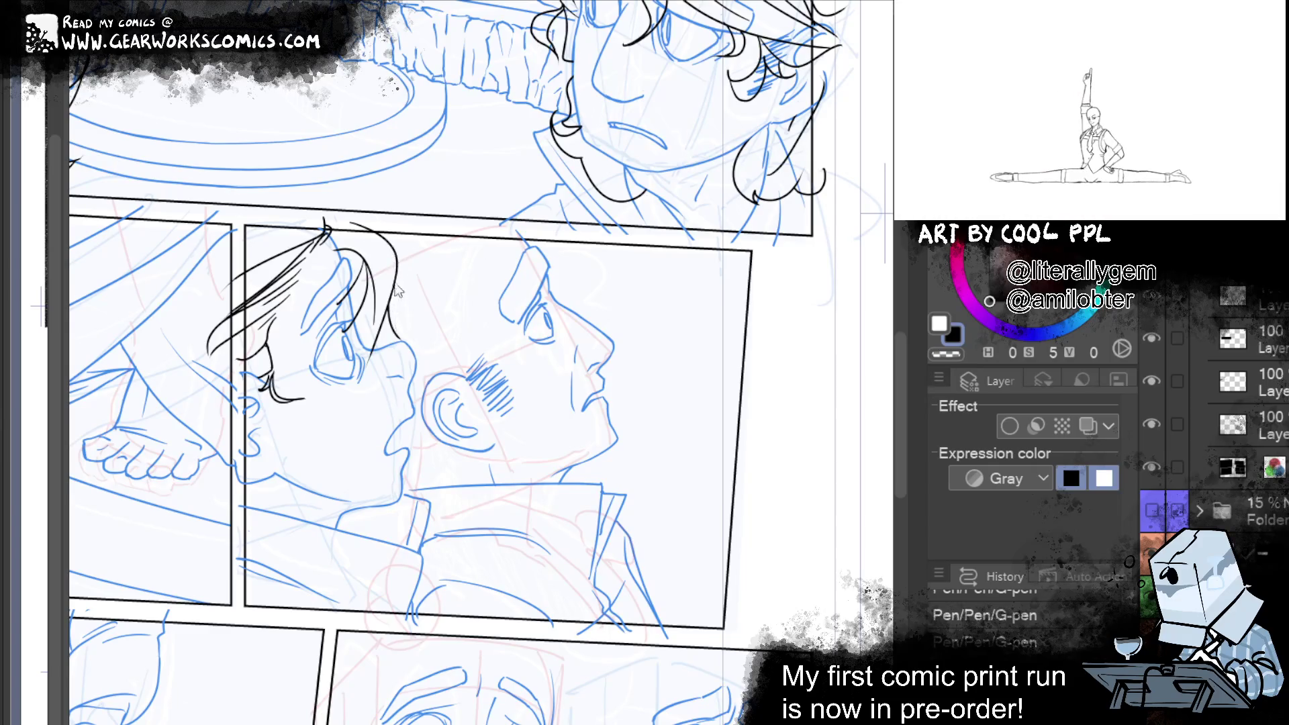
{"action": "left_click_drag", "start_coordinate": [396, 259], "coordinate": [424, 322]}
{"action": "left_click_drag", "start_coordinate": [388, 258], "coordinate": [406, 301]}
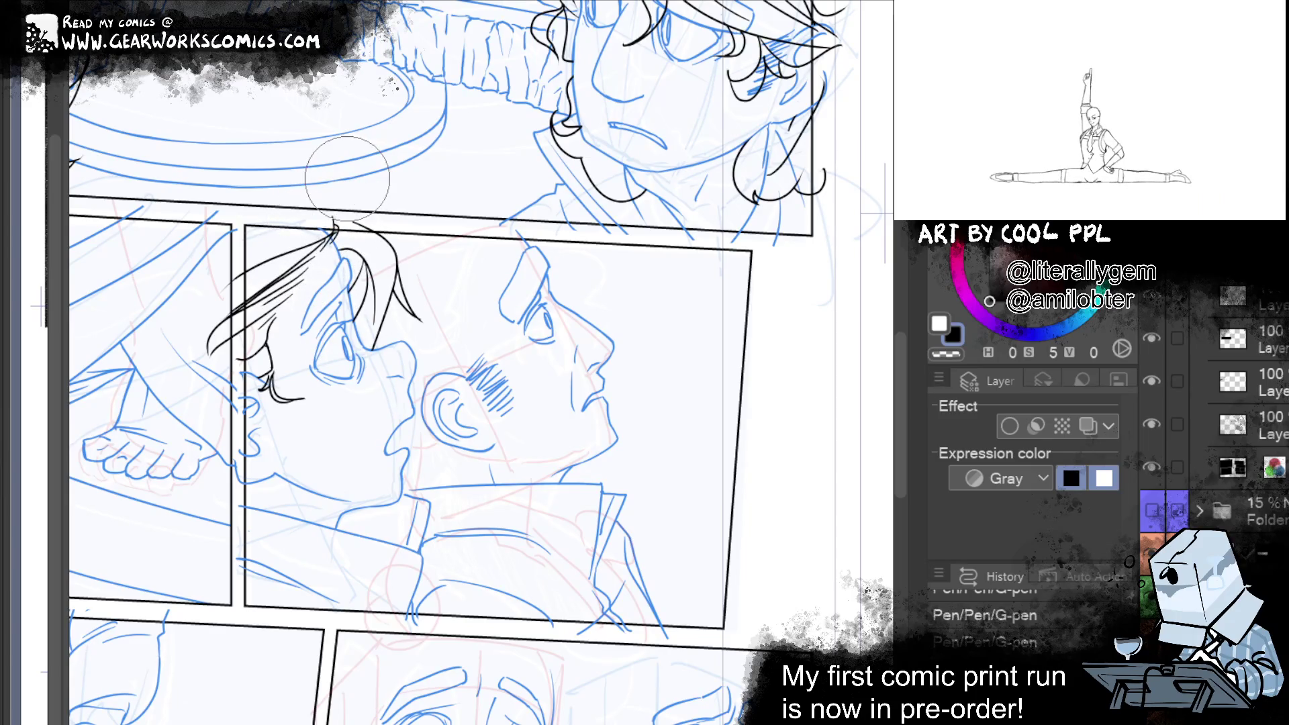
{"action": "left_click_drag", "start_coordinate": [309, 228], "coordinate": [301, 282]}
Redo the erase and Liquify hair-reshaping steps with Ctrl+Y
{"action": "left_click_drag", "start_coordinate": [205, 336], "coordinate": [312, 401]}
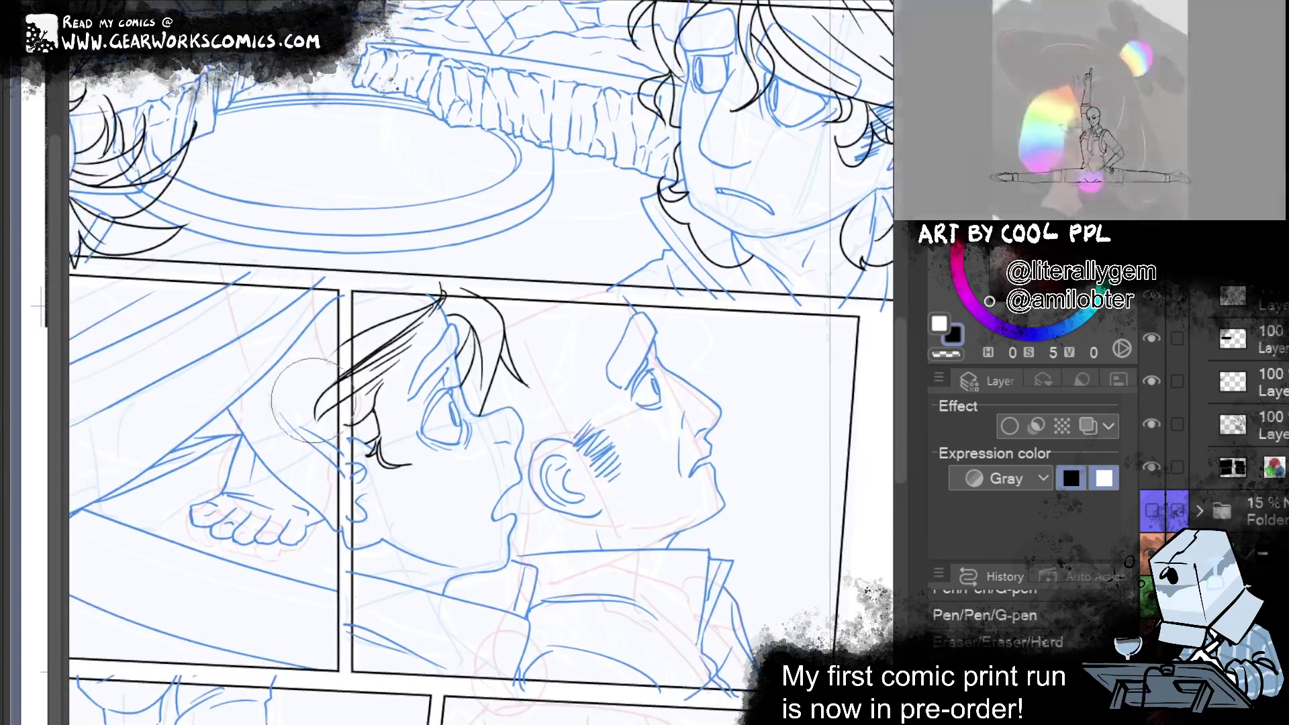
{"action": "key", "text": "ctrl+y"}
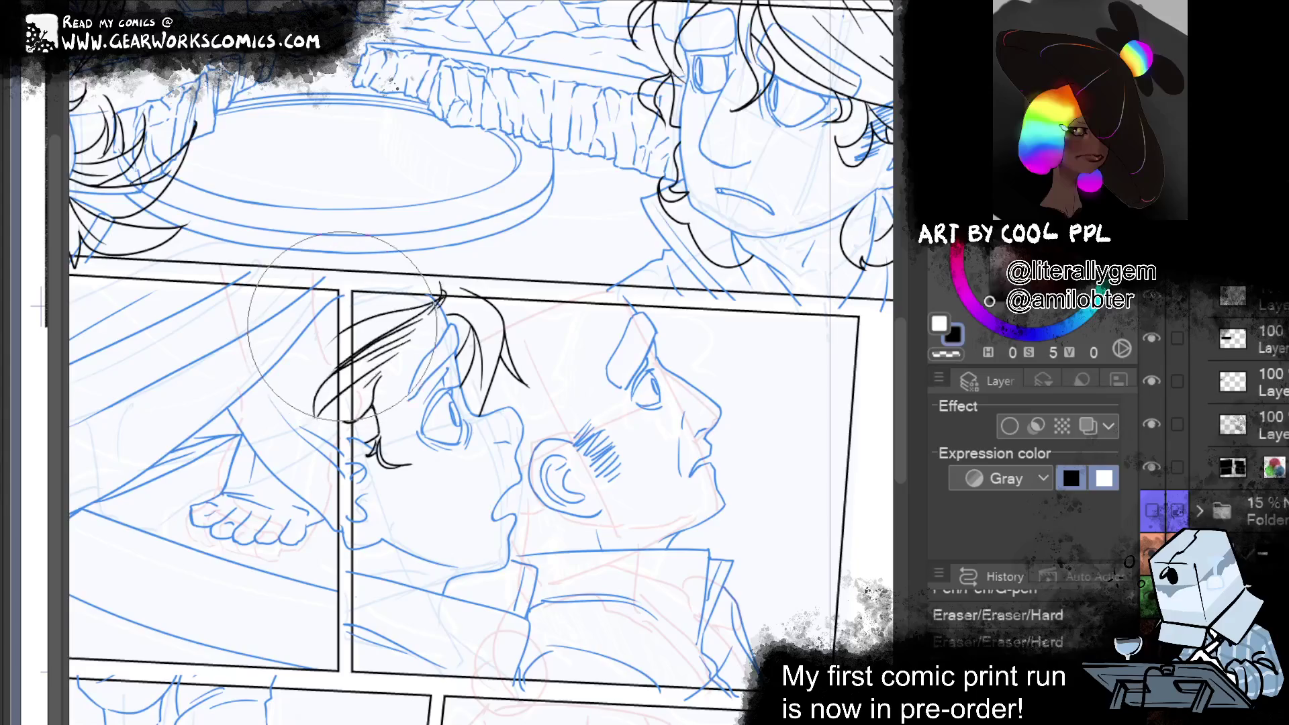
{"action": "key", "text": "ctrl+y"}
{"action": "key", "text": "ctrl+z"}
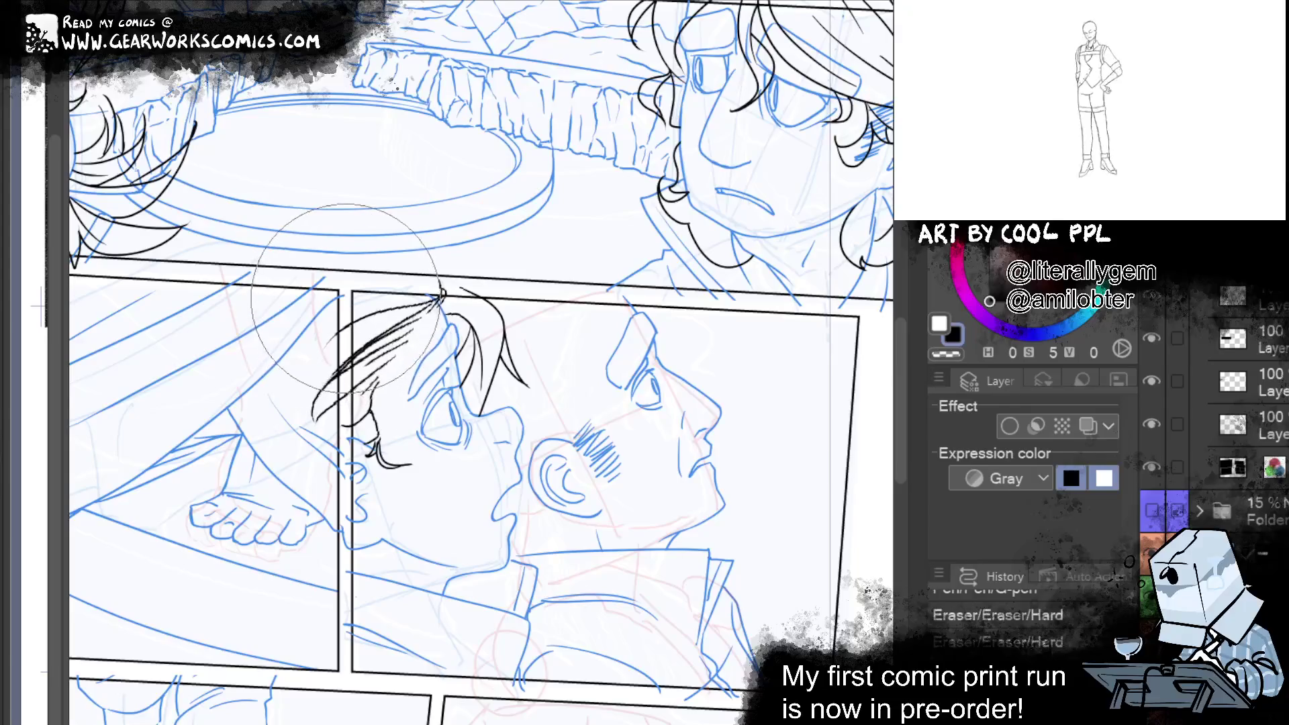
{"action": "key", "text": "ctrl+y"}
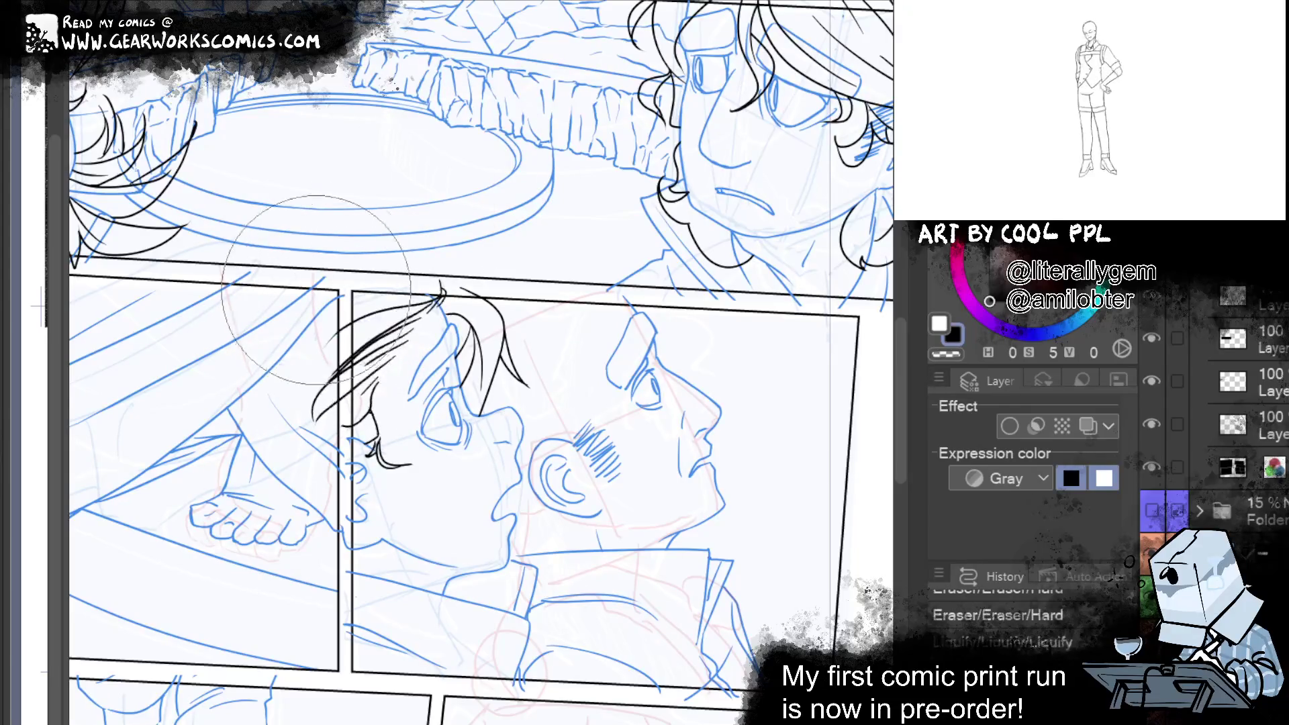
{"action": "key", "text": "ctrl+y"}
{"action": "key", "text": "ctrl+y"}
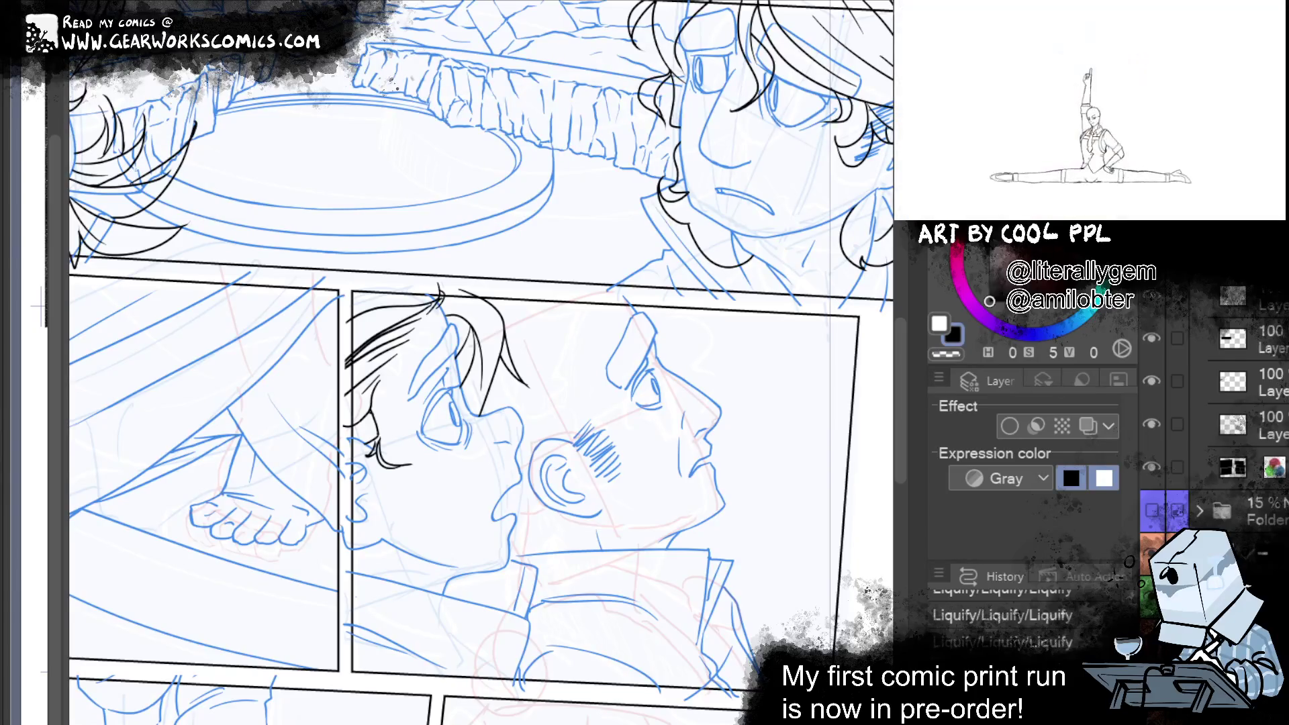
Ink the jaw curve under the girl's face and extend a stroke down-left
{"action": "left_click_drag", "start_coordinate": [386, 542], "coordinate": [529, 527]}
{"action": "key", "text": "ctrl+z"}
{"action": "left_click_drag", "start_coordinate": [388, 544], "coordinate": [537, 568]}
{"action": "left_click_drag", "start_coordinate": [576, 530], "coordinate": [466, 613]}
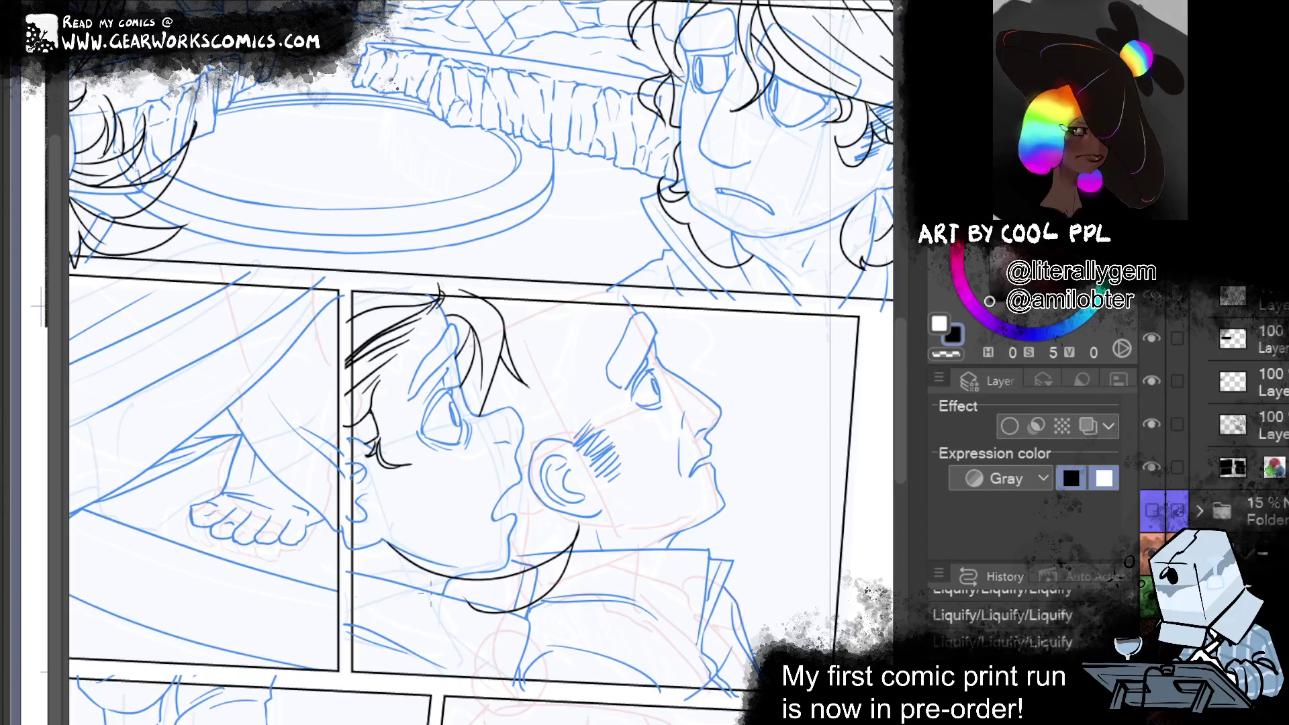
Redraw the lower jaw stroke lower, trim it, and add neck and under-jaw curves
{"action": "key", "text": "ctrl+z"}
{"action": "left_click_drag", "start_coordinate": [386, 557], "coordinate": [498, 650]}
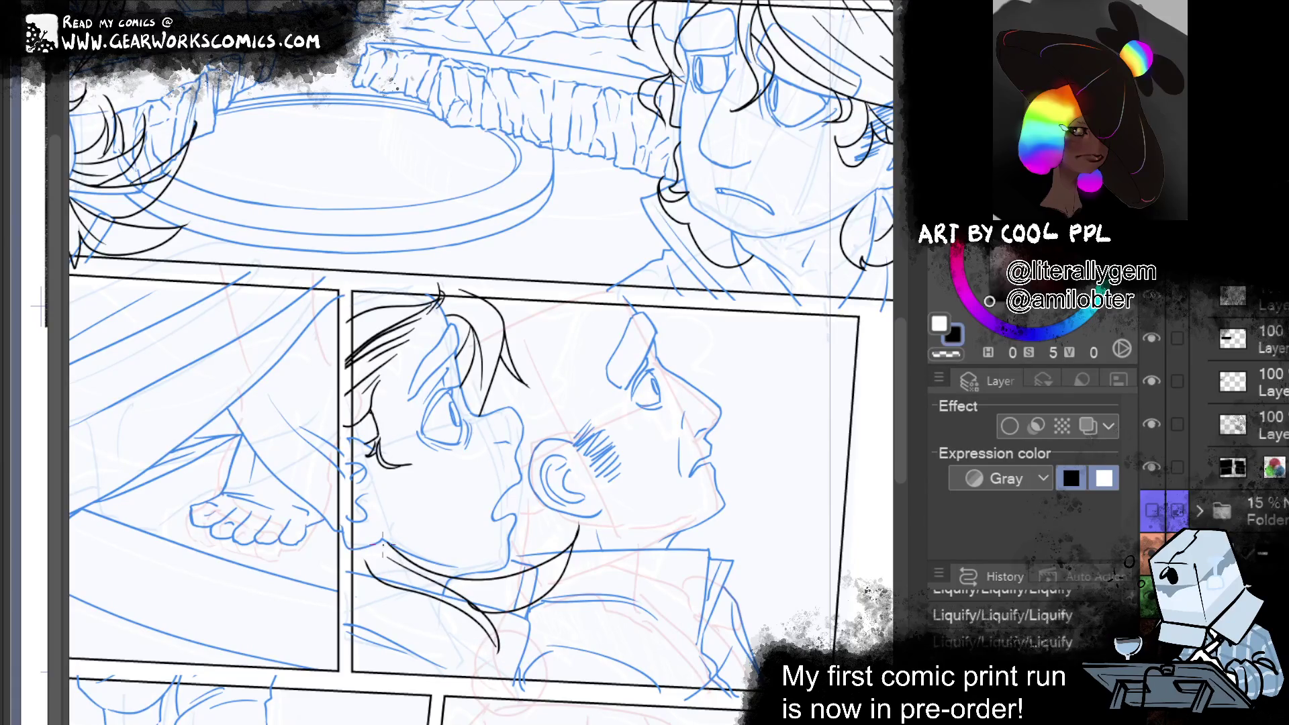
{"action": "key", "text": "ctrl+z"}
{"action": "left_click_drag", "start_coordinate": [387, 575], "coordinate": [498, 661]}
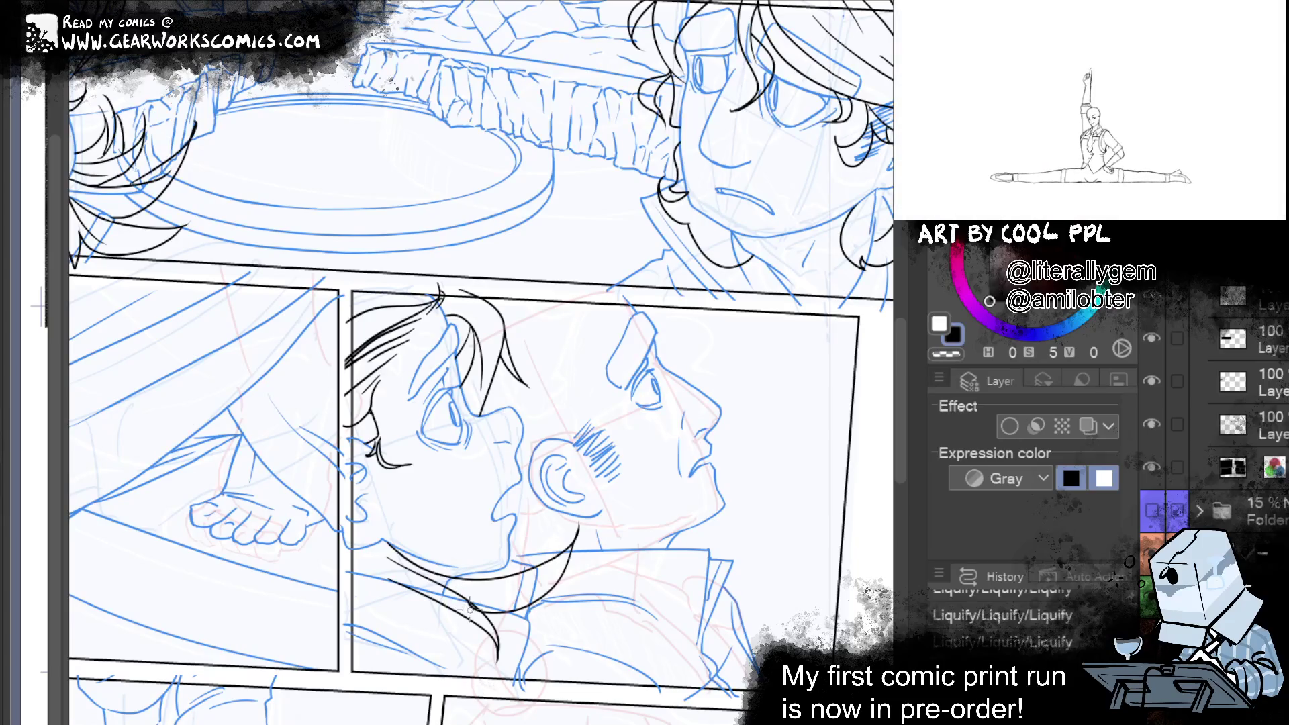
{"action": "left_click_drag", "start_coordinate": [461, 602], "coordinate": [430, 584]}
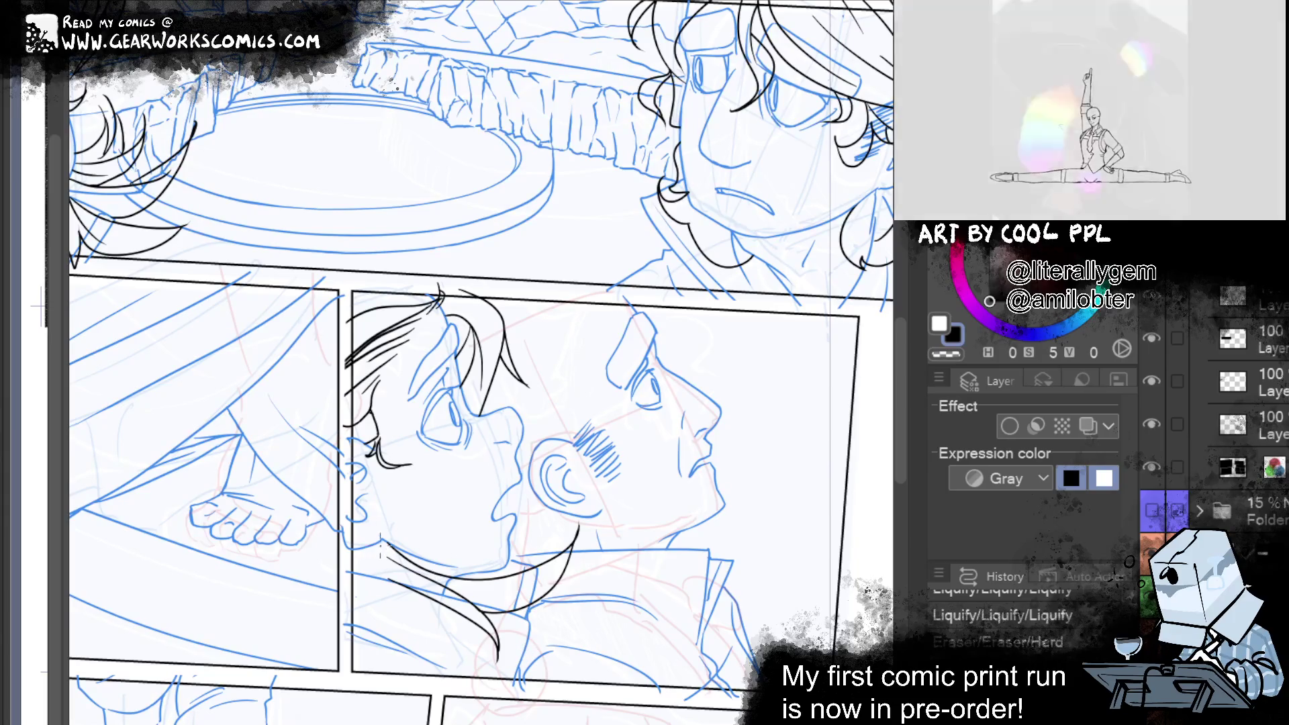
{"action": "left_click_drag", "start_coordinate": [381, 549], "coordinate": [421, 616]}
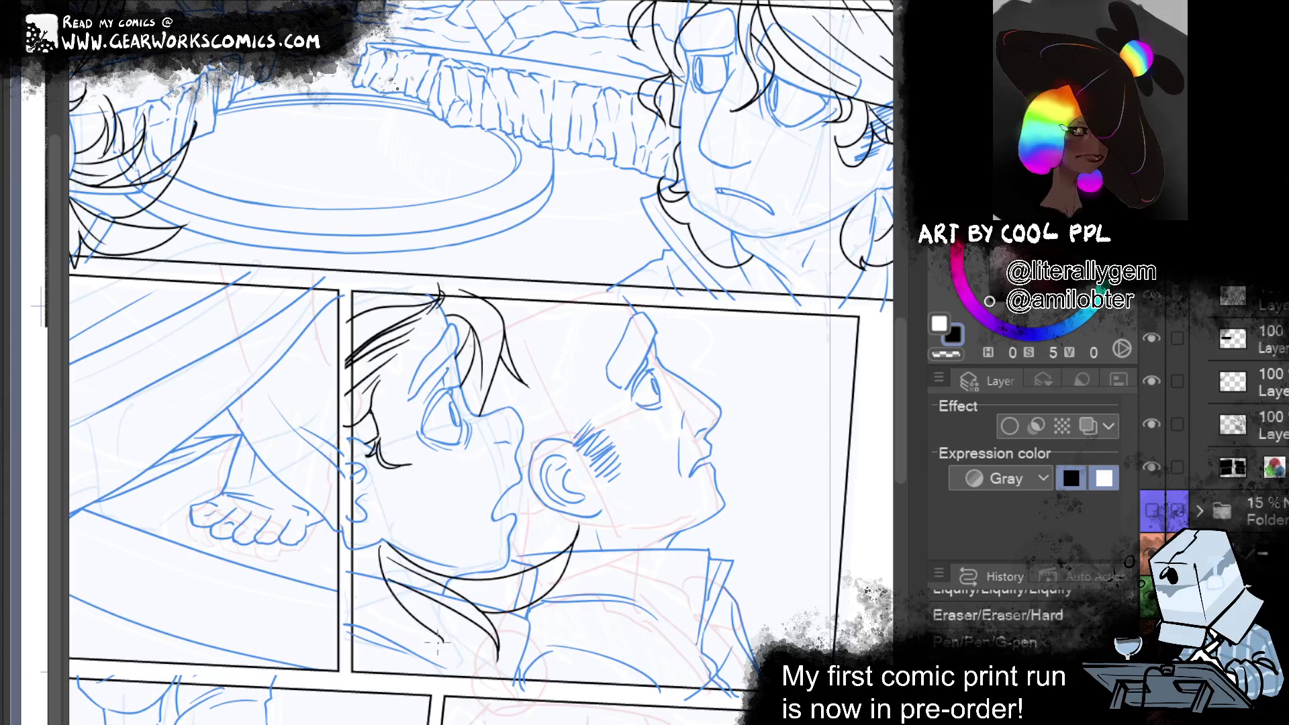
{"action": "mouse_move", "coordinate": [430, 632]}
{"action": "left_mouse_down"}
{"action": "mouse_move", "coordinate": [366, 552]}
{"action": "mouse_move", "coordinate": [349, 588]}
{"action": "left_mouse_up"}
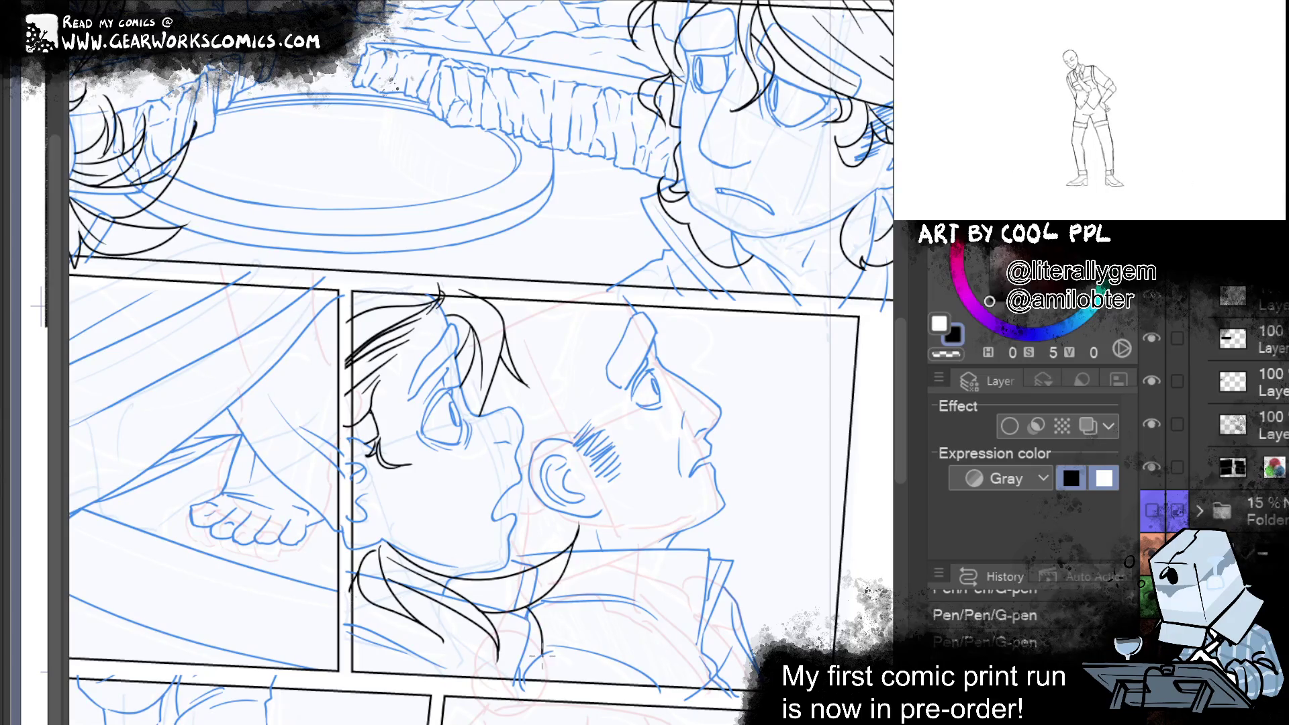
Erase a short stroke near the collar and redo the eraser correction
{"action": "mouse_move", "coordinate": [530, 644]}
{"action": "left_mouse_down"}
{"action": "mouse_move", "coordinate": [560, 641]}
{"action": "mouse_move", "coordinate": [522, 647]}
{"action": "left_mouse_up"}
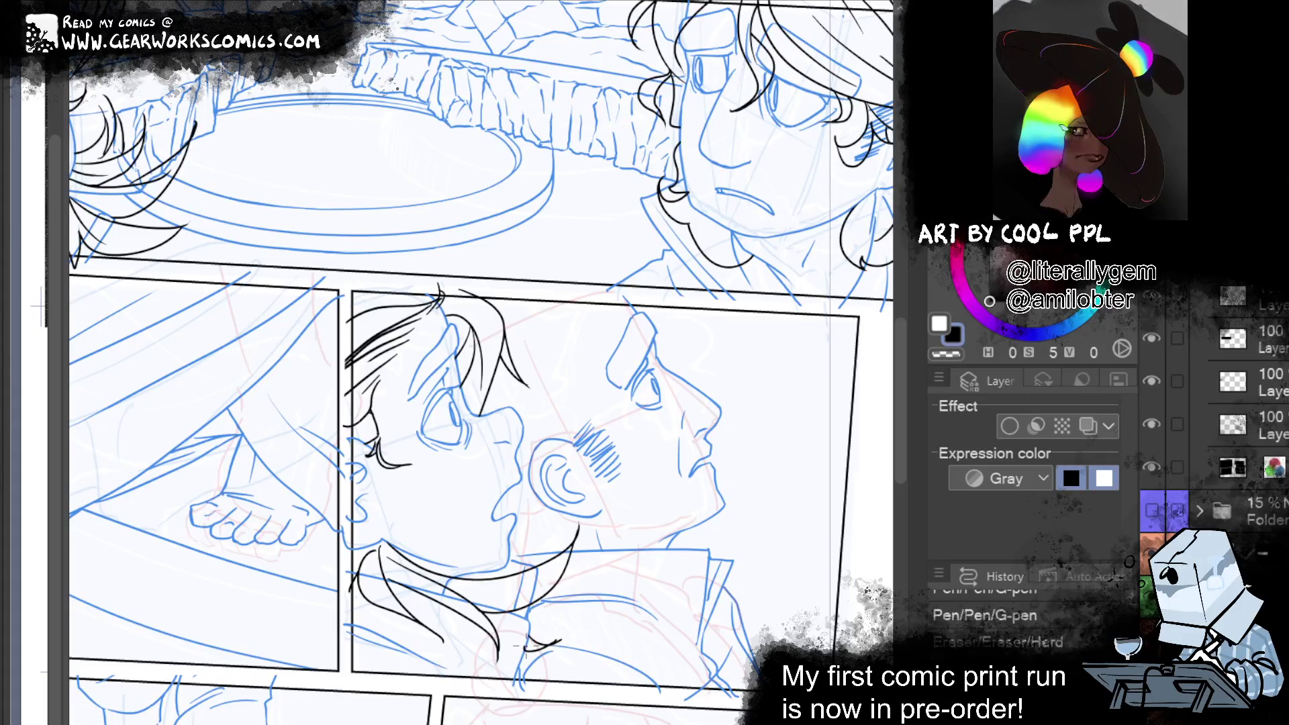
{"action": "key", "text": "ctrl+y"}
{"action": "key", "text": "ctrl+y"}
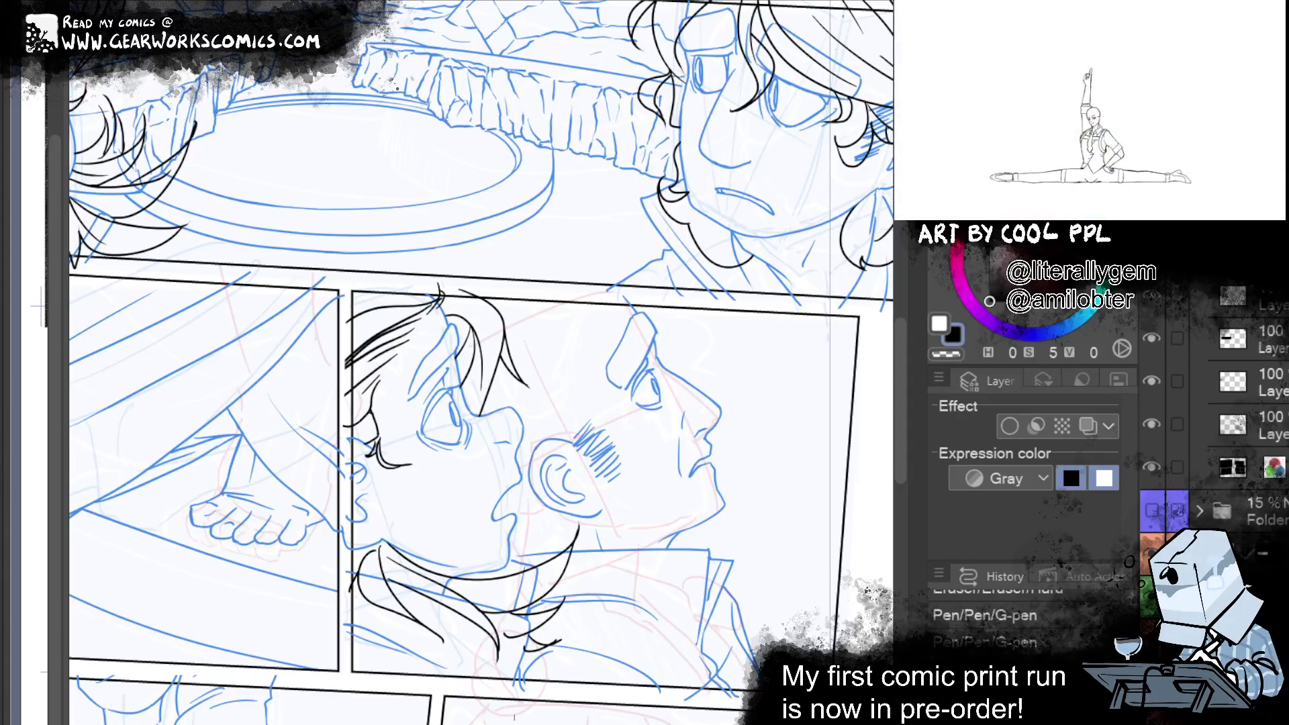
{"action": "mouse_move", "coordinate": [307, 611]}
{"action": "left_mouse_down"}
{"action": "mouse_move", "coordinate": [709, 665]}
{"action": "mouse_move", "coordinate": [431, 557]}
{"action": "mouse_move", "coordinate": [161, 571]}
{"action": "mouse_move", "coordinate": [392, 655]}
{"action": "mouse_move", "coordinate": [417, 634]}
{"action": "left_mouse_up"}
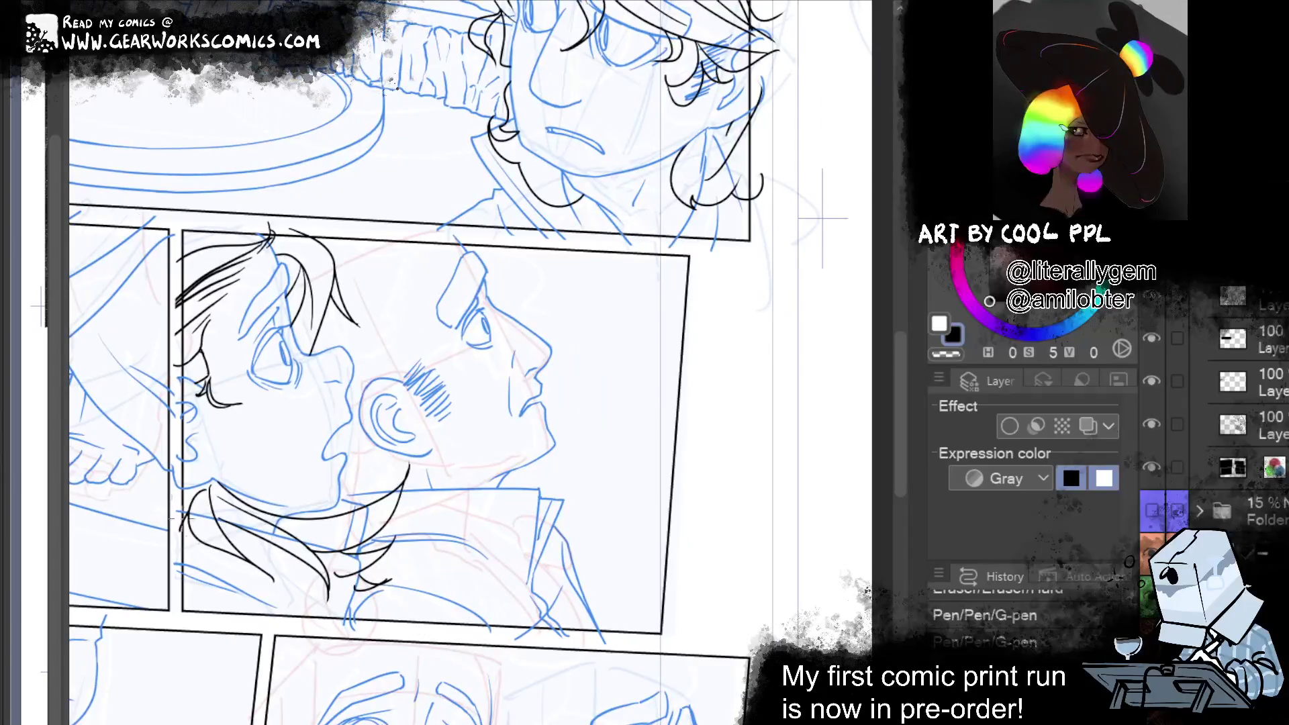
Ink the girl's lower hair curve, then the man's hairline and forehead hair edge
{"action": "left_click_drag", "start_coordinate": [193, 530], "coordinate": [254, 600]}
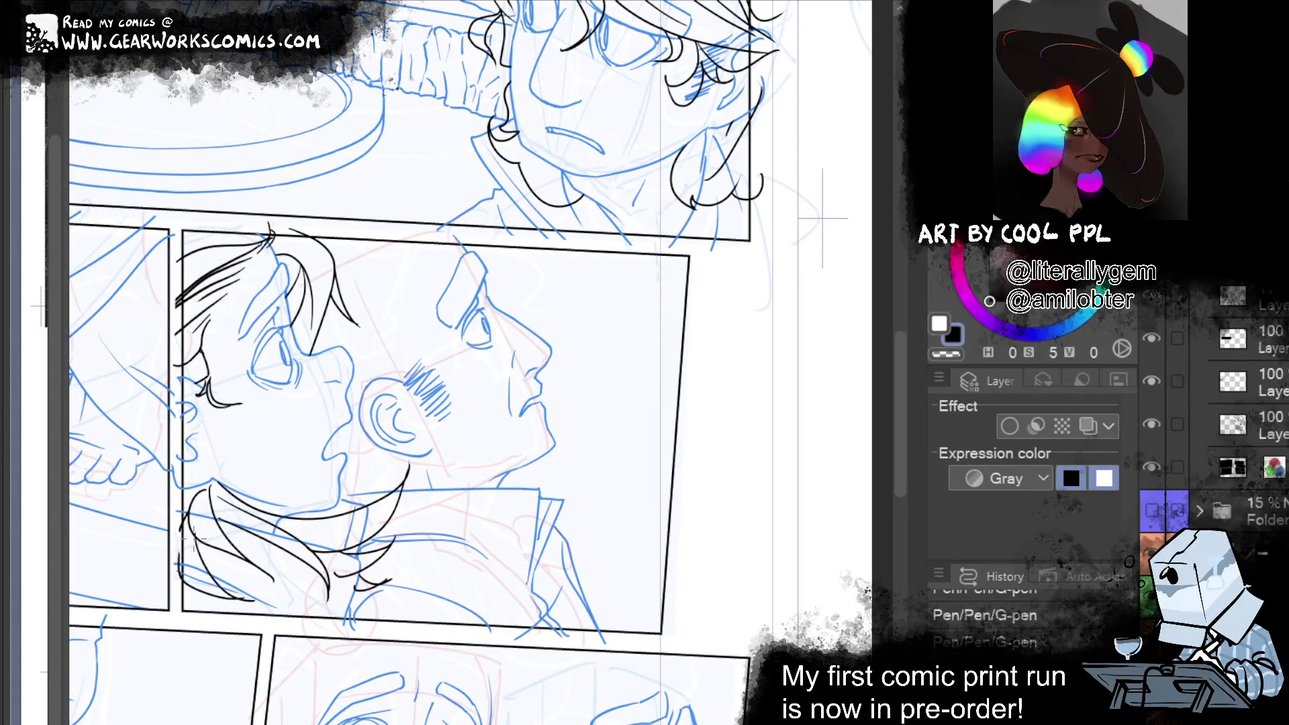
{"action": "key", "text": "ctrl+z"}
{"action": "left_click_drag", "start_coordinate": [176, 541], "coordinate": [235, 600]}
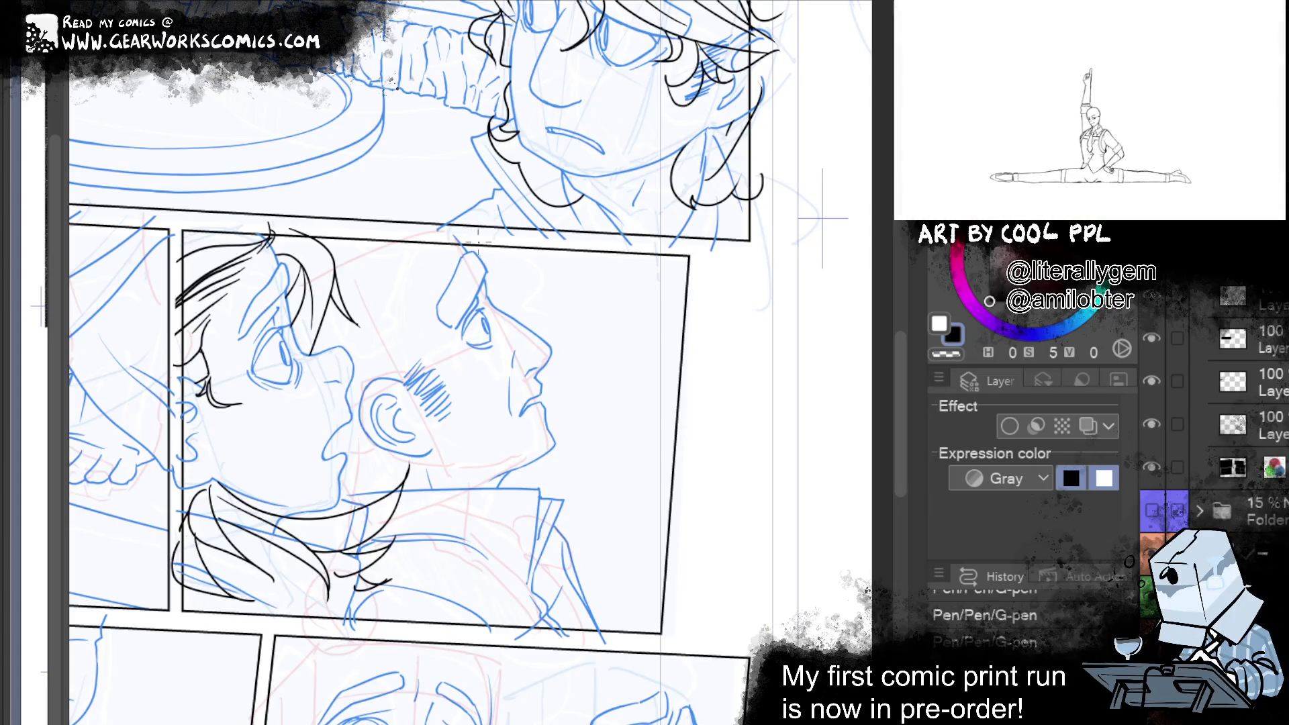
{"action": "left_click_drag", "start_coordinate": [466, 232], "coordinate": [390, 390]}
{"action": "left_click_drag", "start_coordinate": [411, 235], "coordinate": [387, 341]}
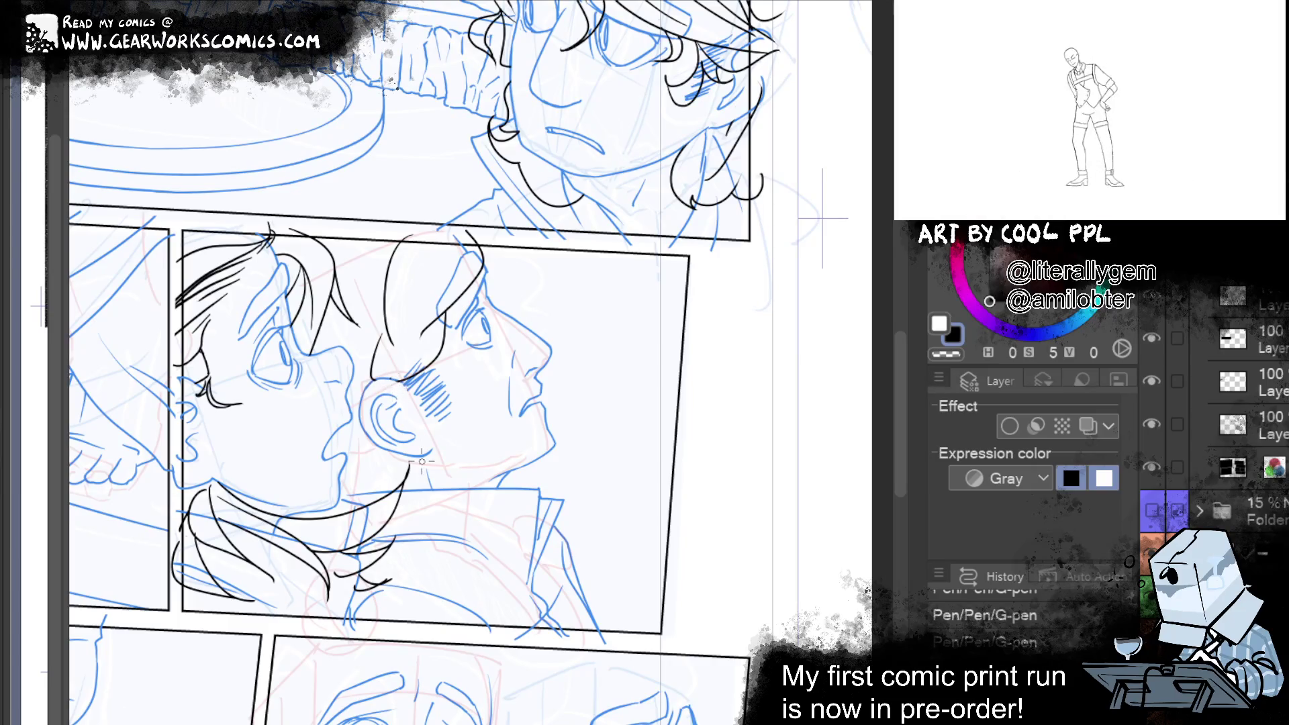
Ink the man's jawline and neck, retrying the neck curve several times
{"action": "left_click_drag", "start_coordinate": [430, 448], "coordinate": [496, 486]}
{"action": "key", "text": "ctrl+z"}
{"action": "mouse_move", "coordinate": [430, 449]}
{"action": "left_mouse_down"}
{"action": "mouse_move", "coordinate": [462, 451]}
{"action": "mouse_move", "coordinate": [480, 486]}
{"action": "mouse_move", "coordinate": [527, 500]}
{"action": "left_mouse_up"}
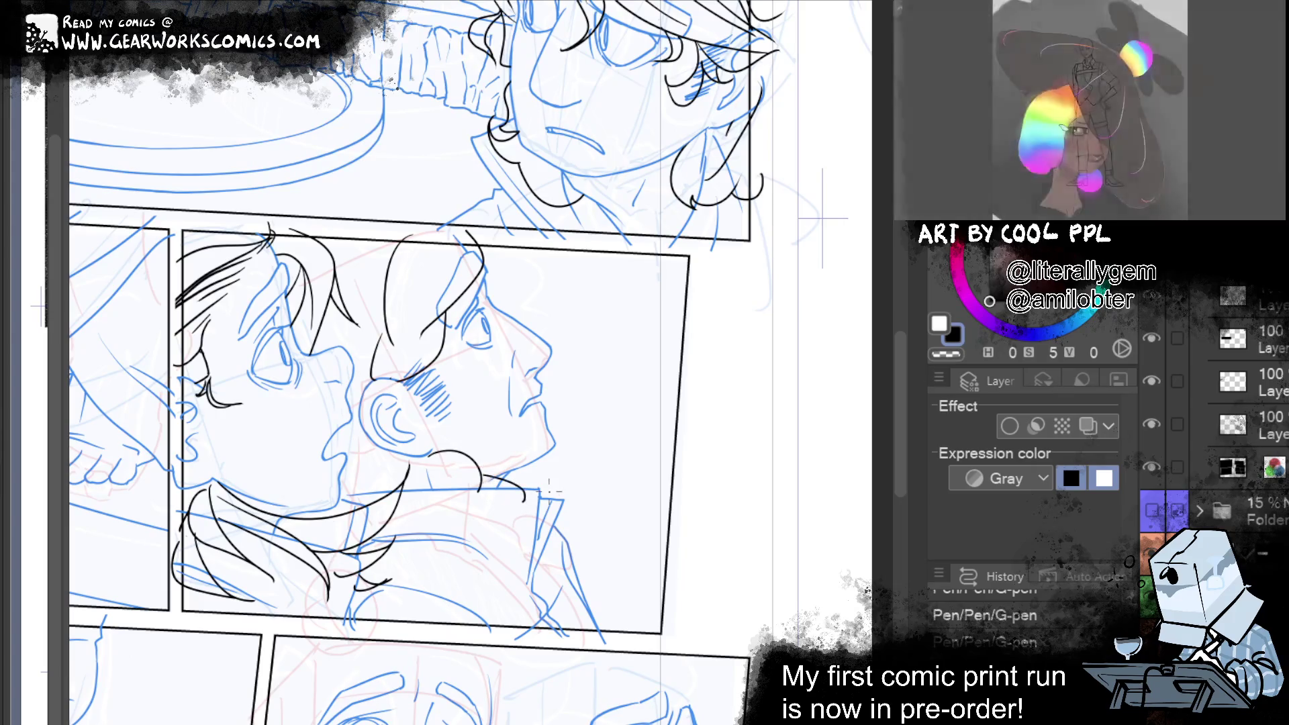
{"action": "mouse_move", "coordinate": [524, 470]}
{"action": "left_mouse_down"}
{"action": "mouse_move", "coordinate": [560, 504]}
{"action": "mouse_move", "coordinate": [562, 541]}
{"action": "left_mouse_up"}
{"action": "key", "text": "ctrl+z"}
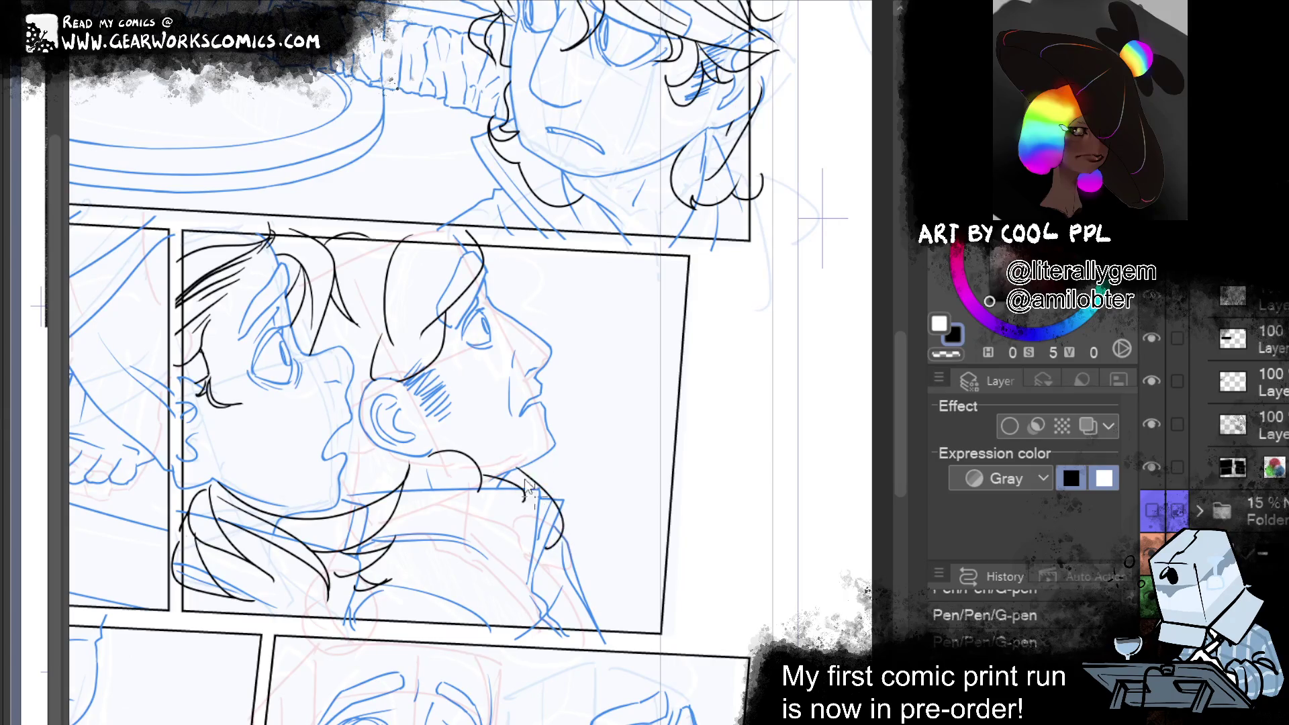
{"action": "key", "text": "ctrl+z"}
{"action": "mouse_move", "coordinate": [513, 469]}
{"action": "left_mouse_down"}
{"action": "mouse_move", "coordinate": [553, 477]}
{"action": "mouse_move", "coordinate": [561, 561]}
{"action": "left_mouse_up"}
{"action": "key", "text": "ctrl+z"}
{"action": "mouse_move", "coordinate": [513, 471]}
{"action": "left_mouse_down"}
{"action": "mouse_move", "coordinate": [545, 521]}
{"action": "mouse_move", "coordinate": [520, 562]}
{"action": "left_mouse_up"}
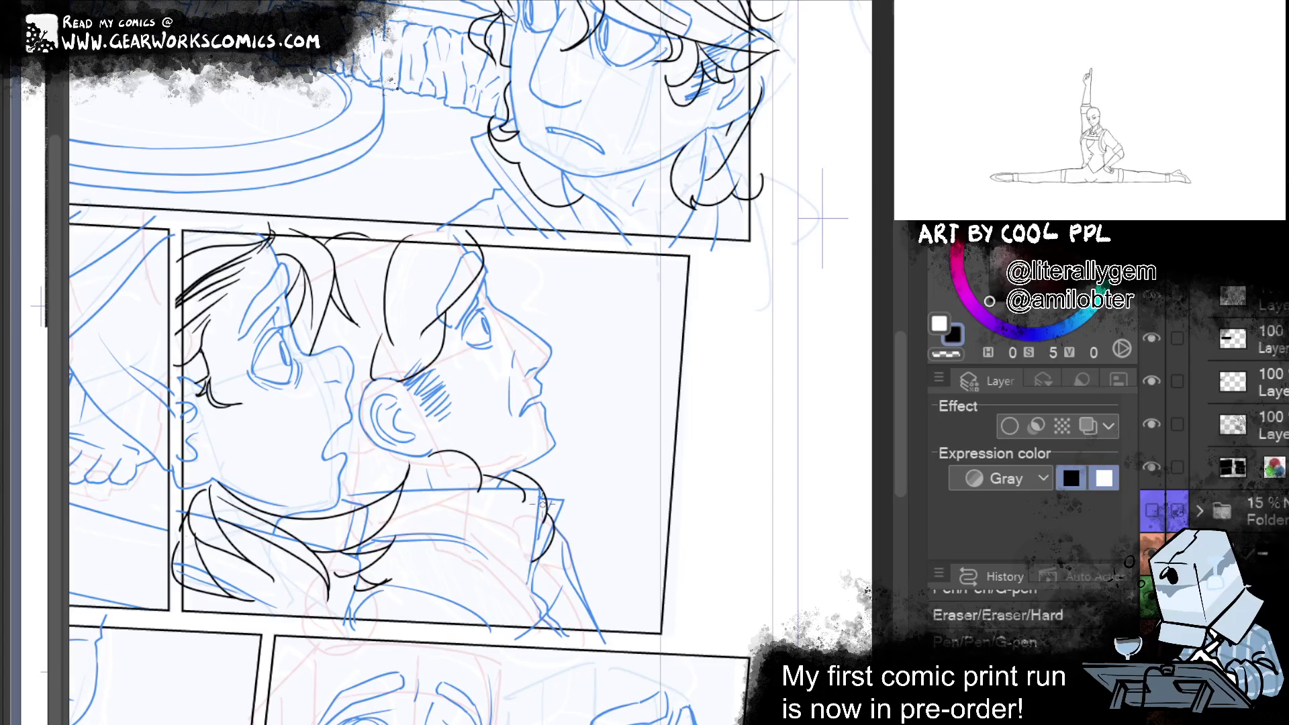
{"action": "key", "text": "ctrl+z"}
{"action": "mouse_move", "coordinate": [520, 469]}
{"action": "left_mouse_down"}
{"action": "mouse_move", "coordinate": [530, 495]}
{"action": "mouse_move", "coordinate": [550, 470]}
{"action": "left_mouse_up"}
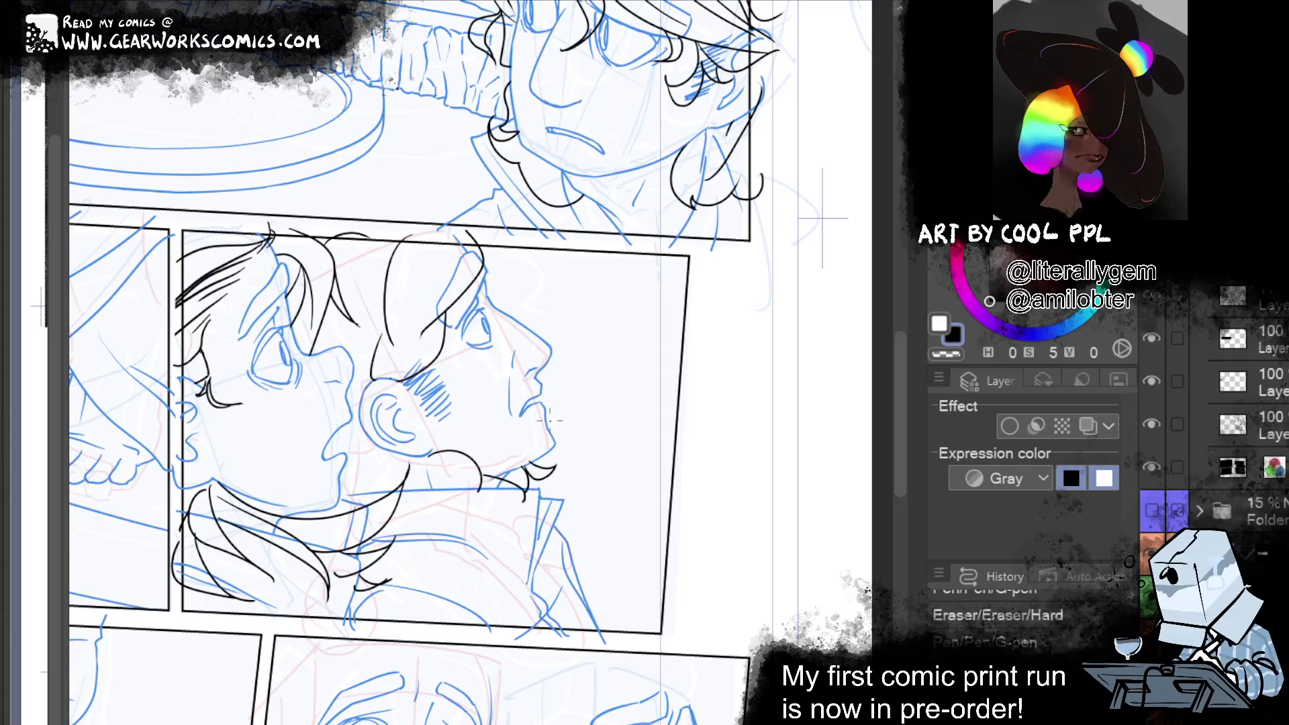
Ink strands and a curl in the man's hair, erasing stray marks on the hair lines
{"action": "left_click_drag", "start_coordinate": [490, 258], "coordinate": [510, 249]}
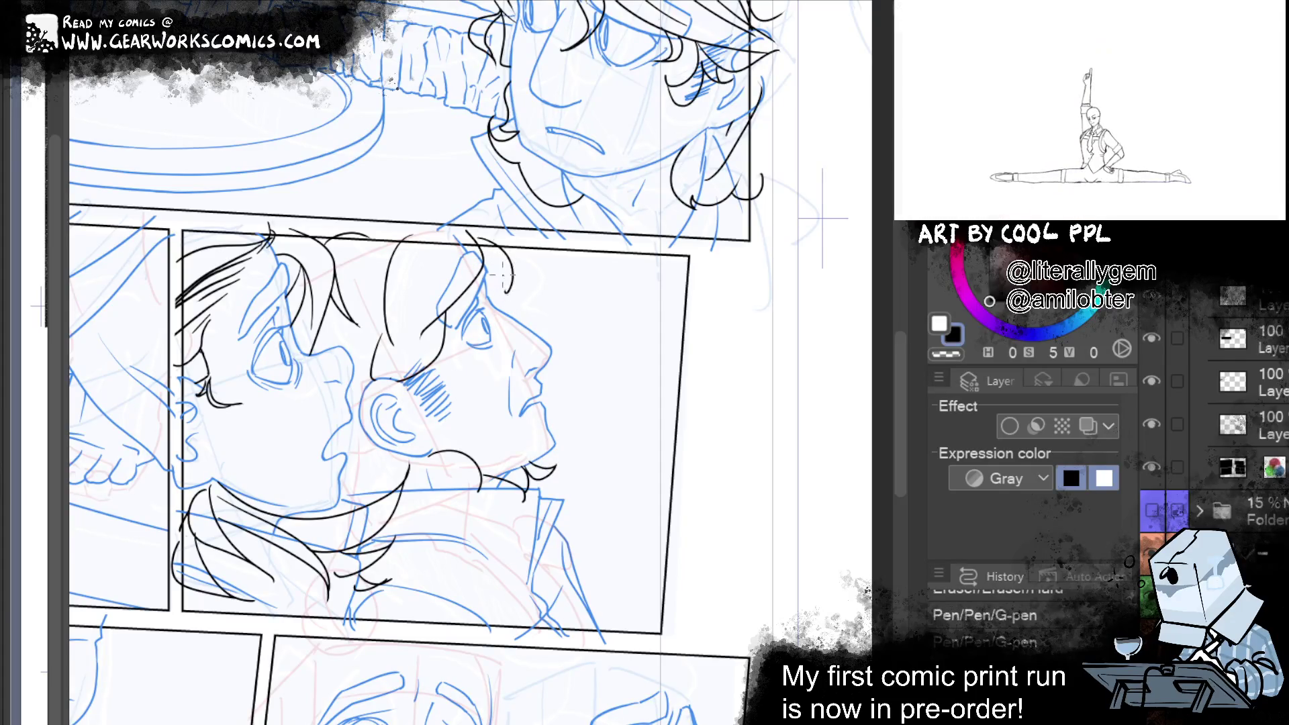
{"action": "left_click_drag", "start_coordinate": [513, 265], "coordinate": [545, 308]}
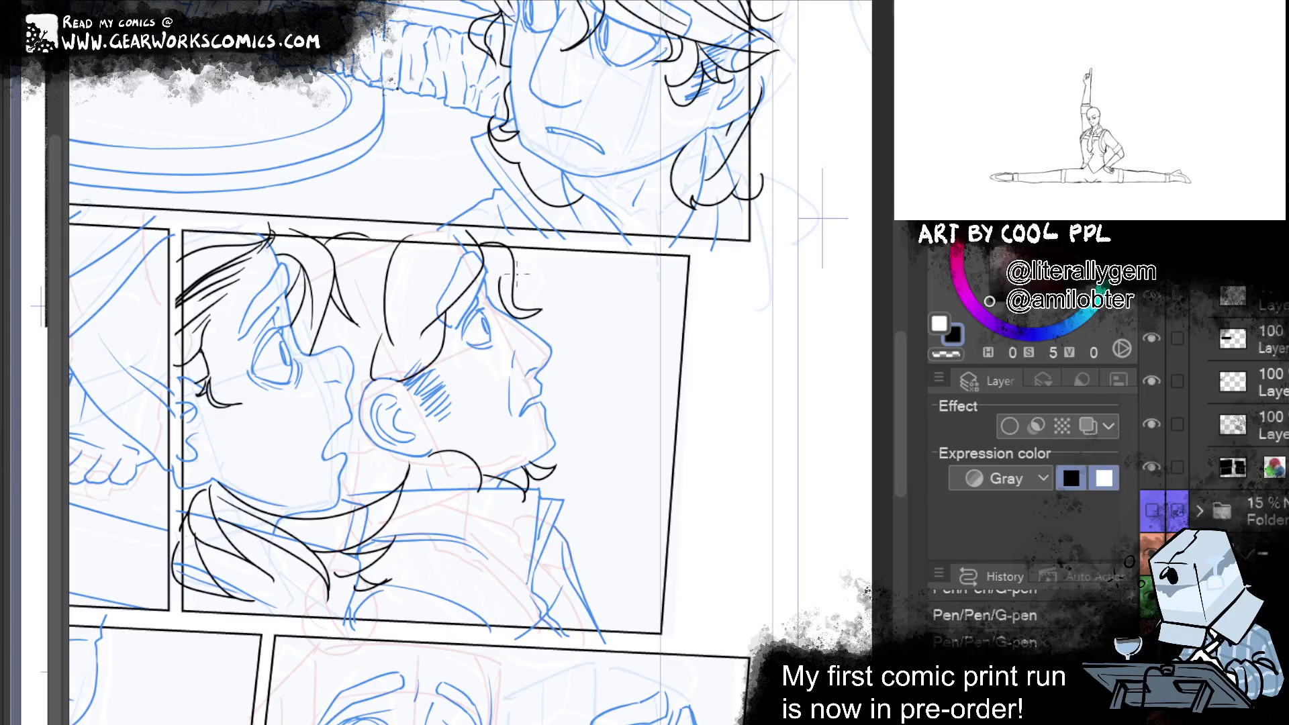
{"action": "mouse_move", "coordinate": [513, 267]}
{"action": "left_mouse_down"}
{"action": "mouse_move", "coordinate": [542, 310]}
{"action": "mouse_move", "coordinate": [509, 312]}
{"action": "mouse_move", "coordinate": [540, 310]}
{"action": "left_mouse_up"}
{"action": "key", "text": "ctrl+z"}
{"action": "key", "text": "ctrl+z"}
{"action": "left_click_drag", "start_coordinate": [505, 258], "coordinate": [537, 312]}
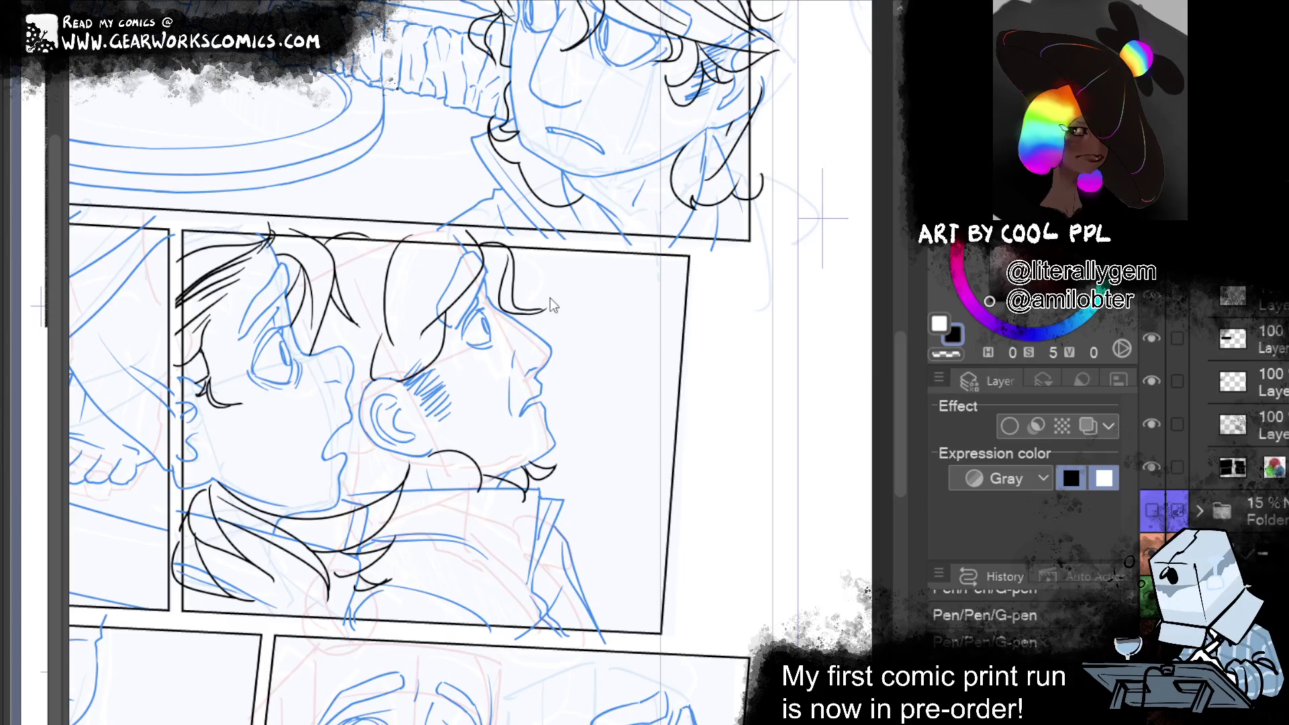
{"action": "key", "text": "ctrl+z"}
{"action": "mouse_move", "coordinate": [525, 302]}
{"action": "left_mouse_down"}
{"action": "mouse_move", "coordinate": [554, 319]}
{"action": "mouse_move", "coordinate": [547, 290]}
{"action": "left_mouse_up"}
{"action": "key", "text": "ctrl+z"}
{"action": "key", "text": "ctrl+z"}
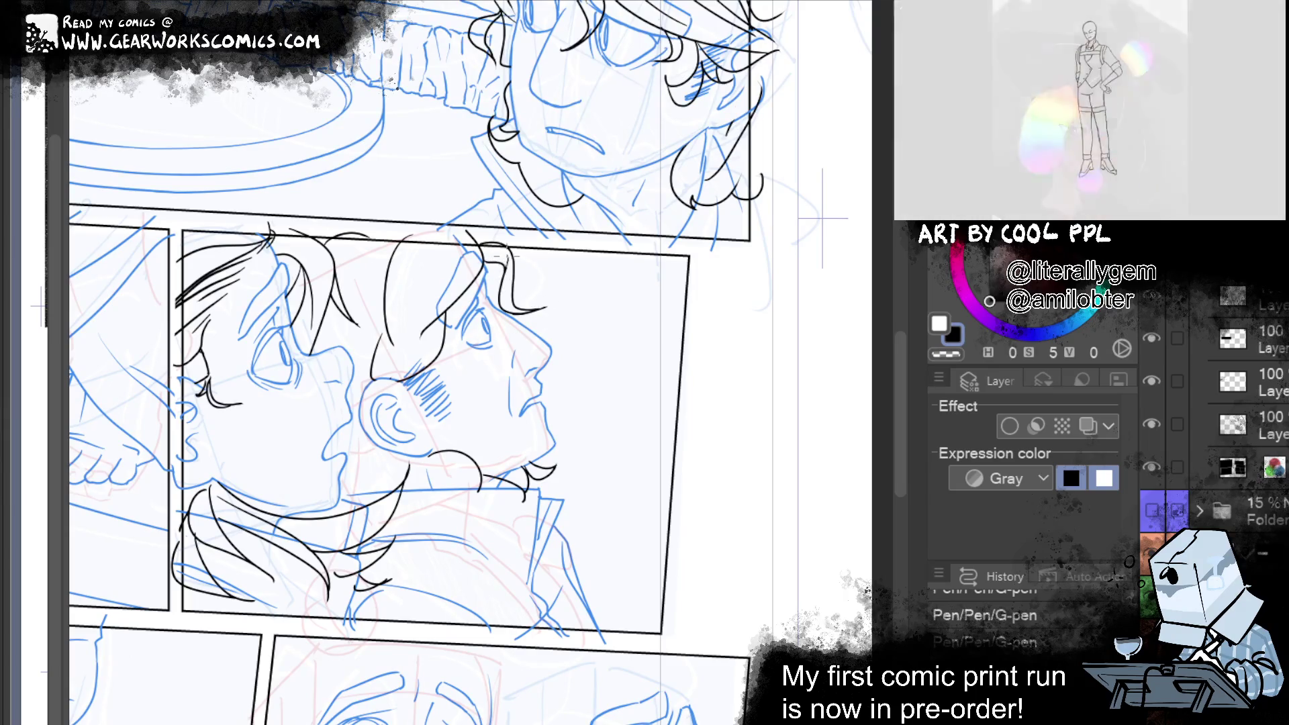
{"action": "left_click_drag", "start_coordinate": [511, 236], "coordinate": [544, 307]}
{"action": "key", "text": "e"}
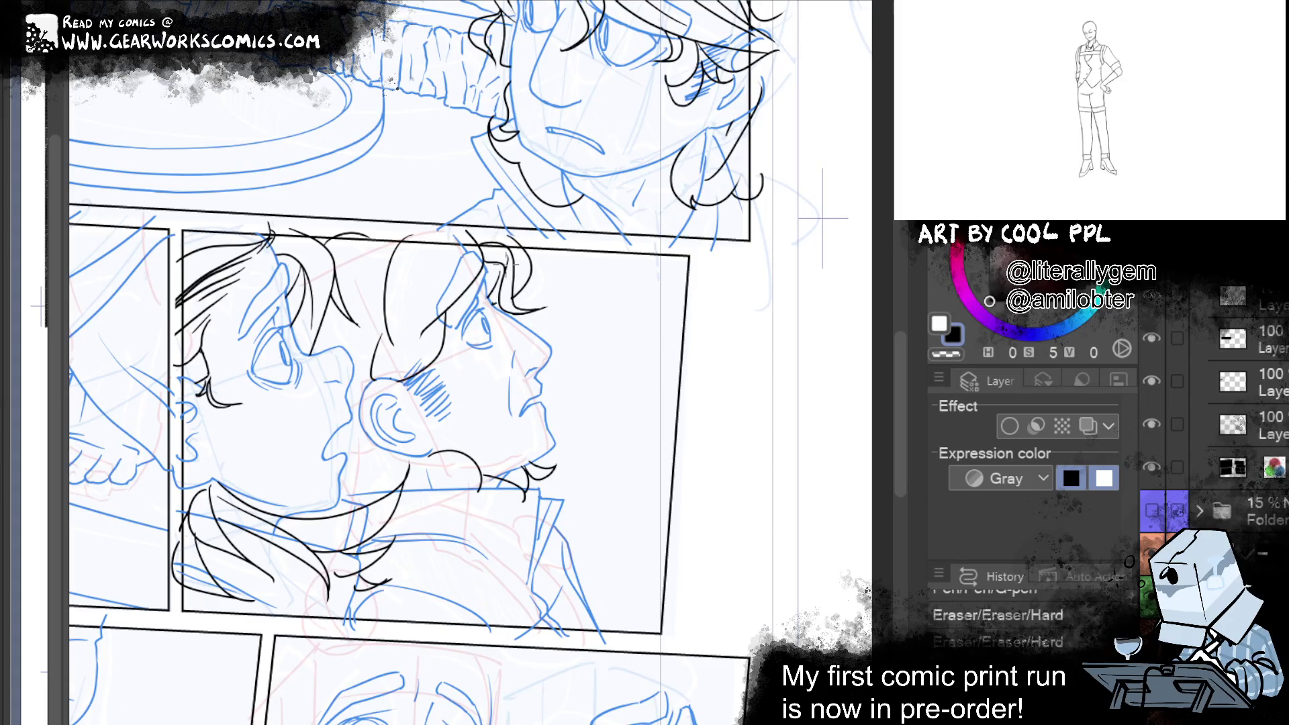
{"action": "left_click_drag", "start_coordinate": [392, 235], "coordinate": [369, 299]}
{"action": "key", "text": "p"}
Ink the man's lips and chin with a small stroke on the face
{"action": "left_click_drag", "start_coordinate": [344, 363], "coordinate": [350, 366]}
{"action": "left_click_drag", "start_coordinate": [341, 427], "coordinate": [400, 461]}
{"action": "key", "text": "ctrl+z"}
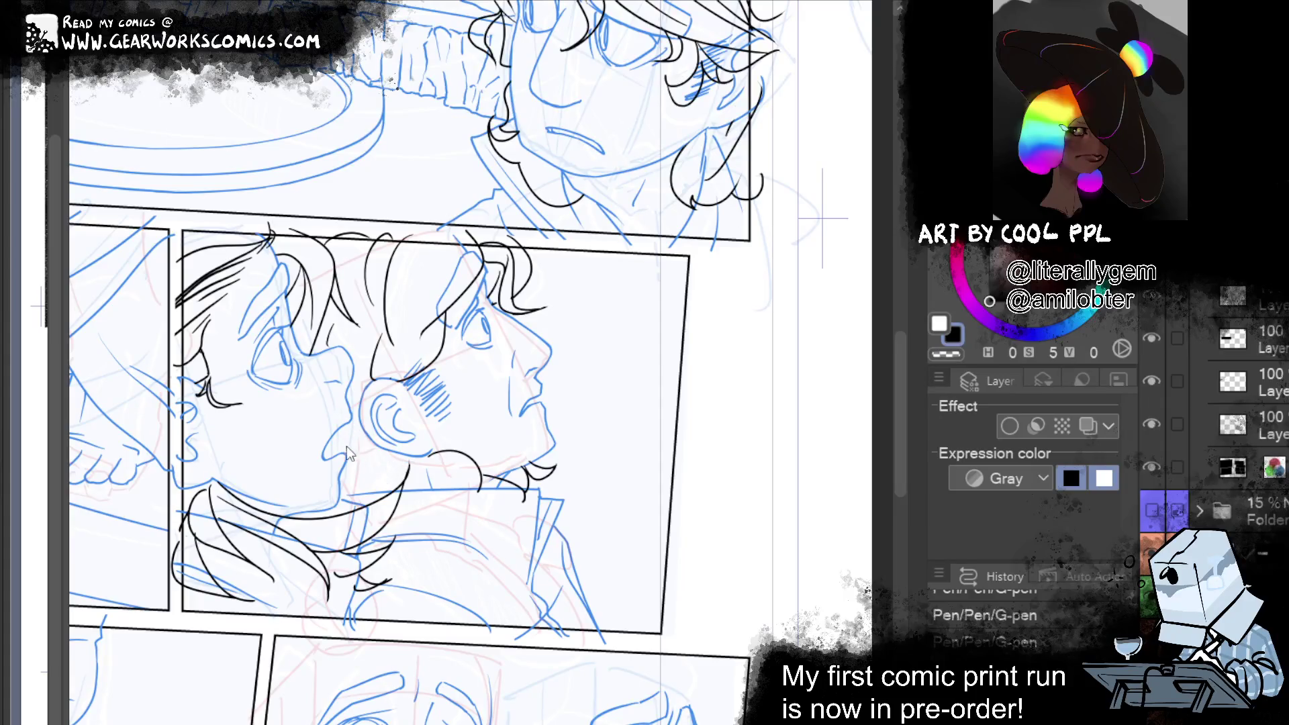
{"action": "left_click_drag", "start_coordinate": [343, 433], "coordinate": [376, 470]}
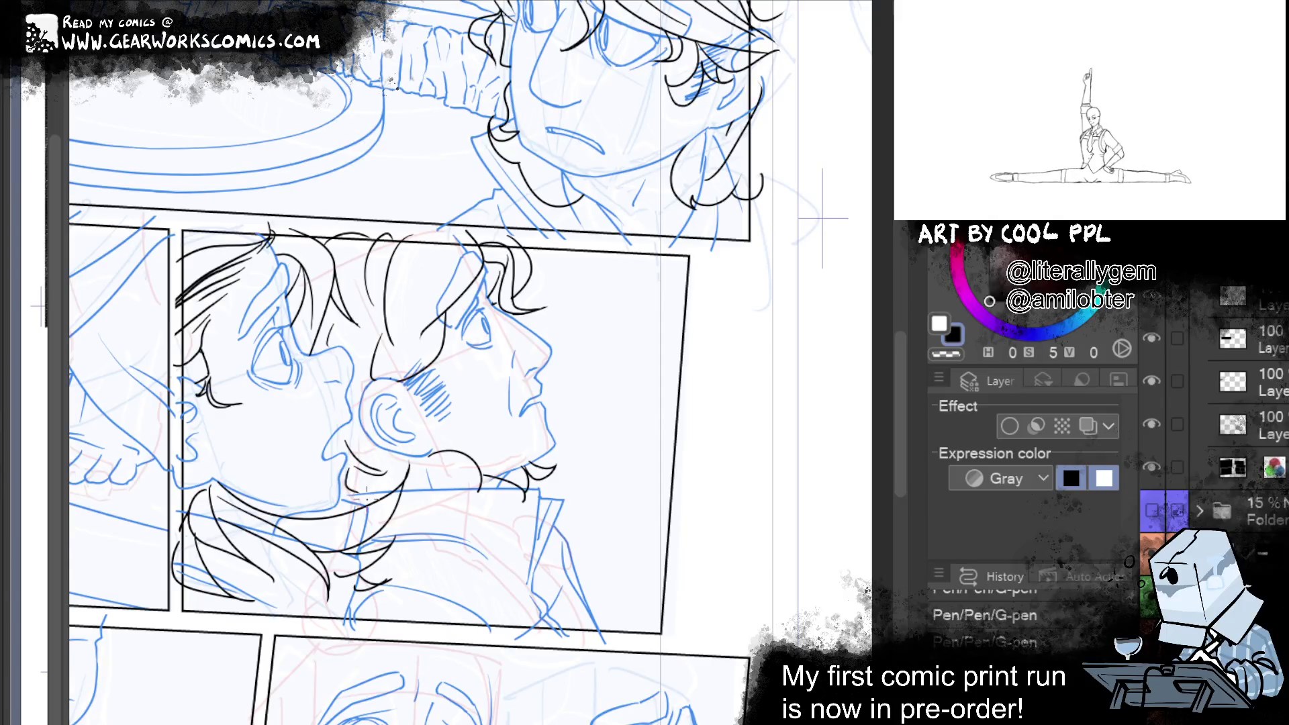
{"action": "left_click_drag", "start_coordinate": [669, 343], "coordinate": [834, 407]}
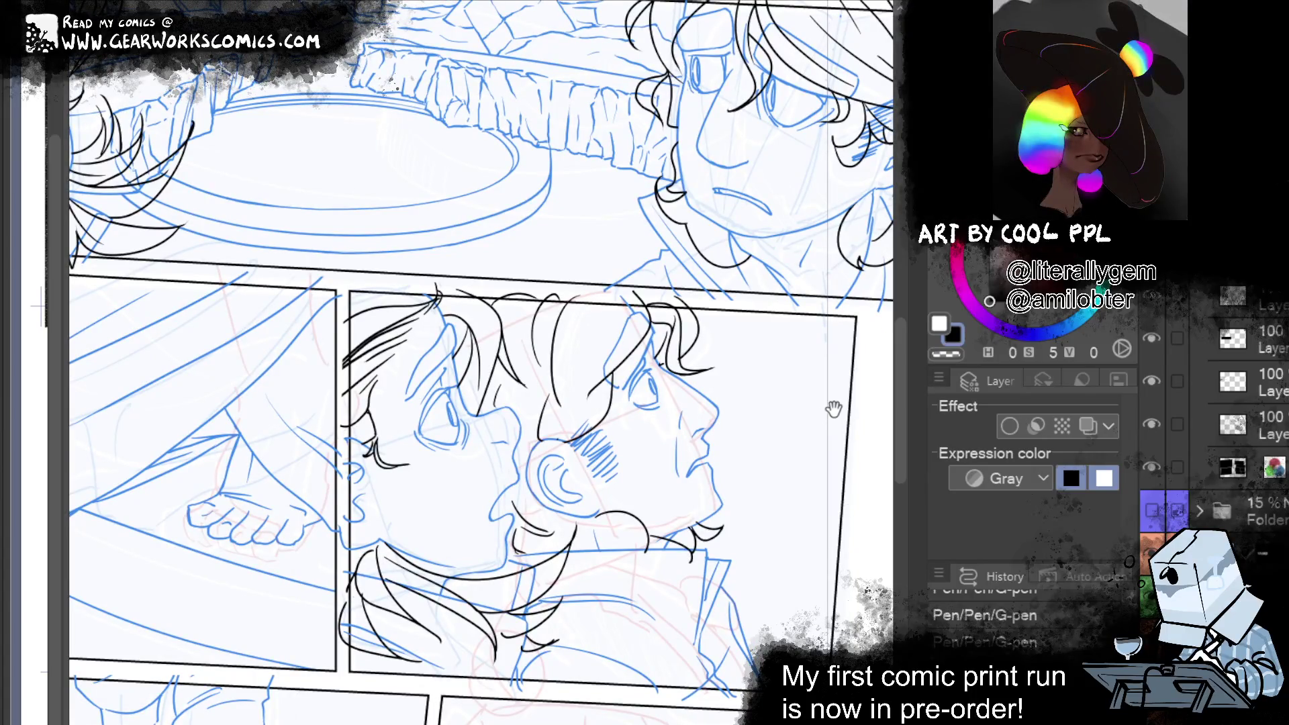
Try several G-pen strokes for the man's hair curve and back-of-hair line, undoing misses
{"action": "scroll", "coordinate": [833, 408], "scroll_direction": "down", "scroll_amount": 5}
{"action": "mouse_move", "coordinate": [693, 514]}
{"action": "left_mouse_down"}
{"action": "mouse_move", "coordinate": [834, 417]}
{"action": "mouse_move", "coordinate": [838, 315]}
{"action": "left_mouse_up"}
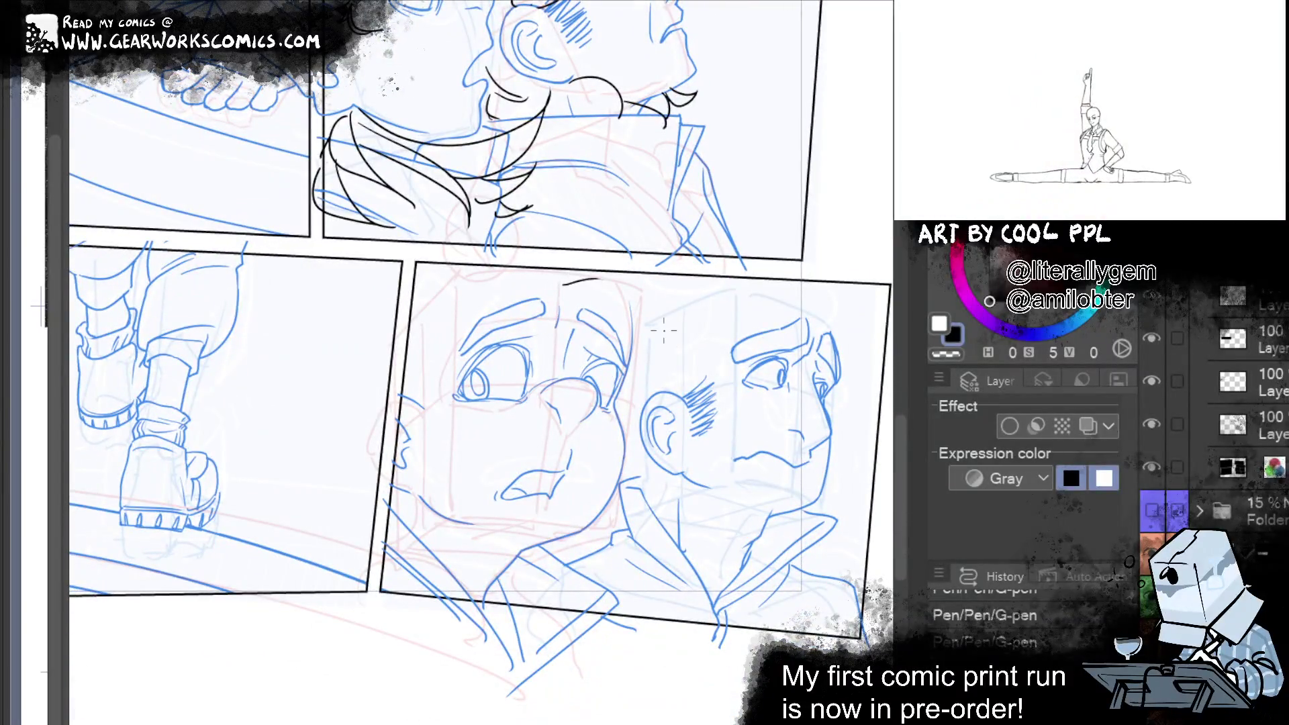
{"action": "left_click_drag", "start_coordinate": [599, 279], "coordinate": [644, 377]}
{"action": "mouse_move", "coordinate": [645, 377]}
{"action": "left_mouse_down"}
{"action": "mouse_move", "coordinate": [698, 423]}
{"action": "mouse_move", "coordinate": [667, 297]}
{"action": "left_mouse_up"}
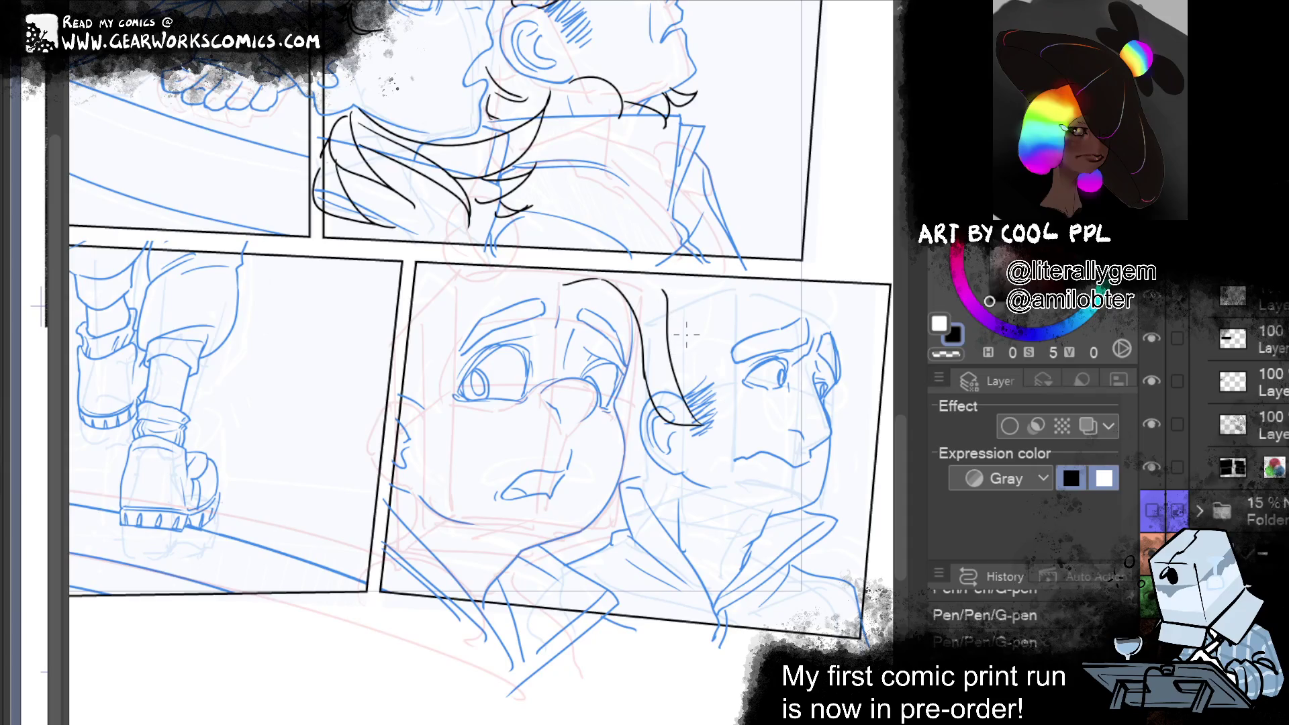
{"action": "key", "text": "ctrl+z"}
{"action": "mouse_move", "coordinate": [698, 419]}
{"action": "left_mouse_down"}
{"action": "mouse_move", "coordinate": [661, 339]}
{"action": "mouse_move", "coordinate": [608, 275]}
{"action": "left_mouse_up"}
{"action": "key", "text": "ctrl+z"}
{"action": "left_click_drag", "start_coordinate": [685, 415], "coordinate": [643, 262]}
{"action": "key", "text": "ctrl+z"}
{"action": "mouse_move", "coordinate": [665, 415]}
{"action": "left_mouse_down"}
{"action": "mouse_move", "coordinate": [677, 317]}
{"action": "mouse_move", "coordinate": [667, 383]}
{"action": "mouse_move", "coordinate": [715, 423]}
{"action": "left_mouse_up"}
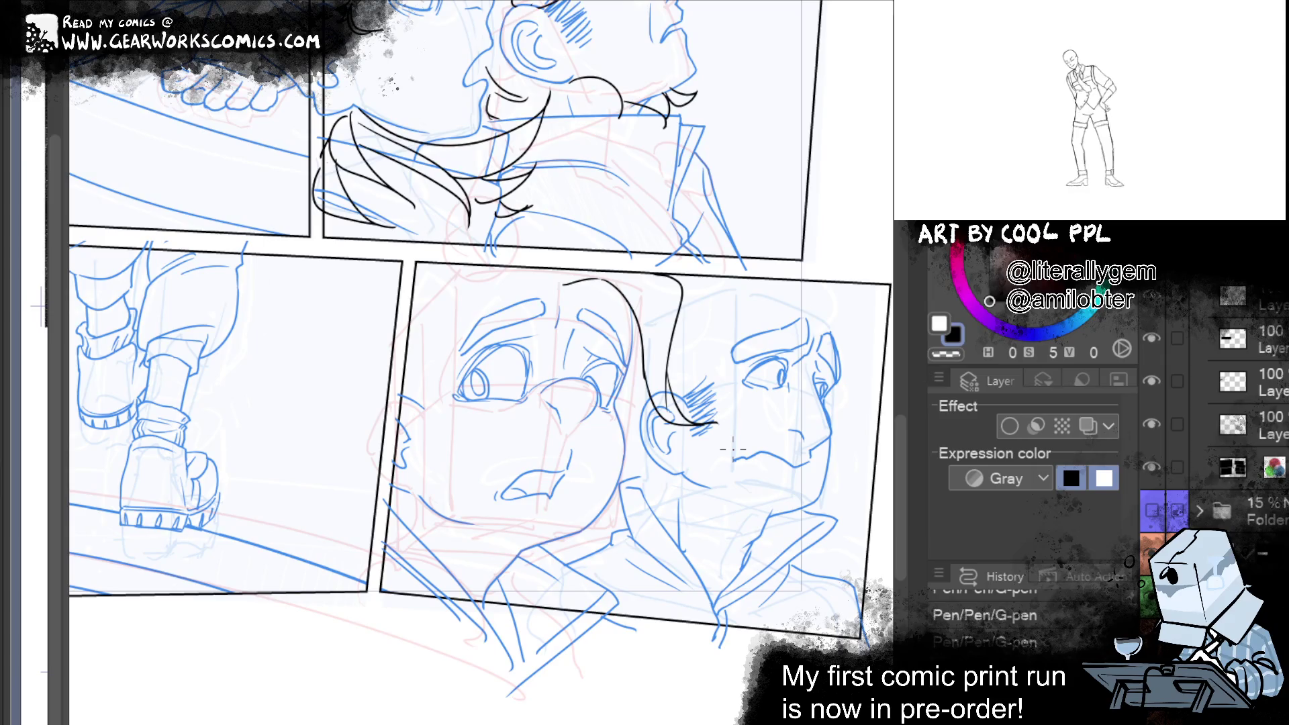
{"action": "key", "text": "ctrl+z"}
{"action": "key", "text": "ctrl+z"}
{"action": "mouse_move", "coordinate": [711, 418]}
{"action": "left_mouse_down"}
{"action": "mouse_move", "coordinate": [655, 287]}
{"action": "mouse_move", "coordinate": [624, 271]}
{"action": "left_mouse_up"}
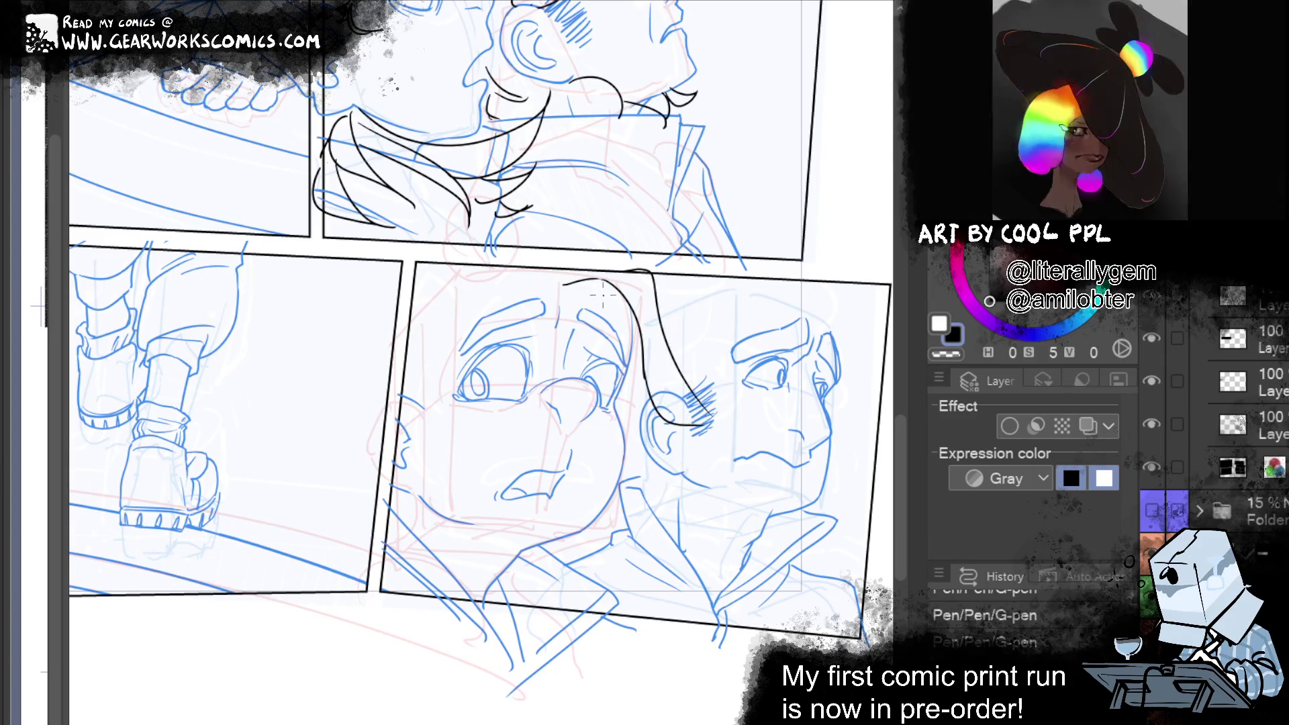
{"action": "key", "text": "ctrl+z"}
{"action": "key", "text": "ctrl+z"}
{"action": "left_click_drag", "start_coordinate": [709, 421], "coordinate": [651, 305]}
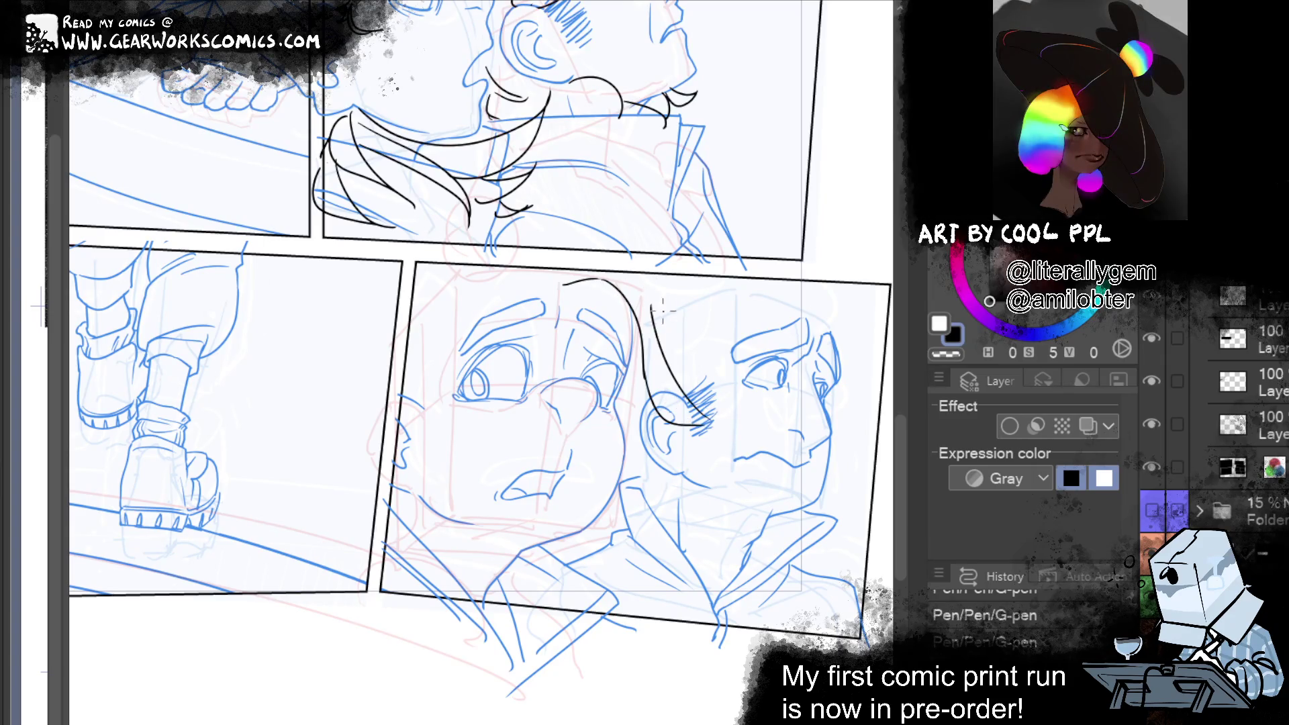
{"action": "left_click_drag", "start_coordinate": [715, 368], "coordinate": [710, 424]}
{"action": "key", "text": "ctrl+z"}
{"action": "key", "text": "ctrl+z"}
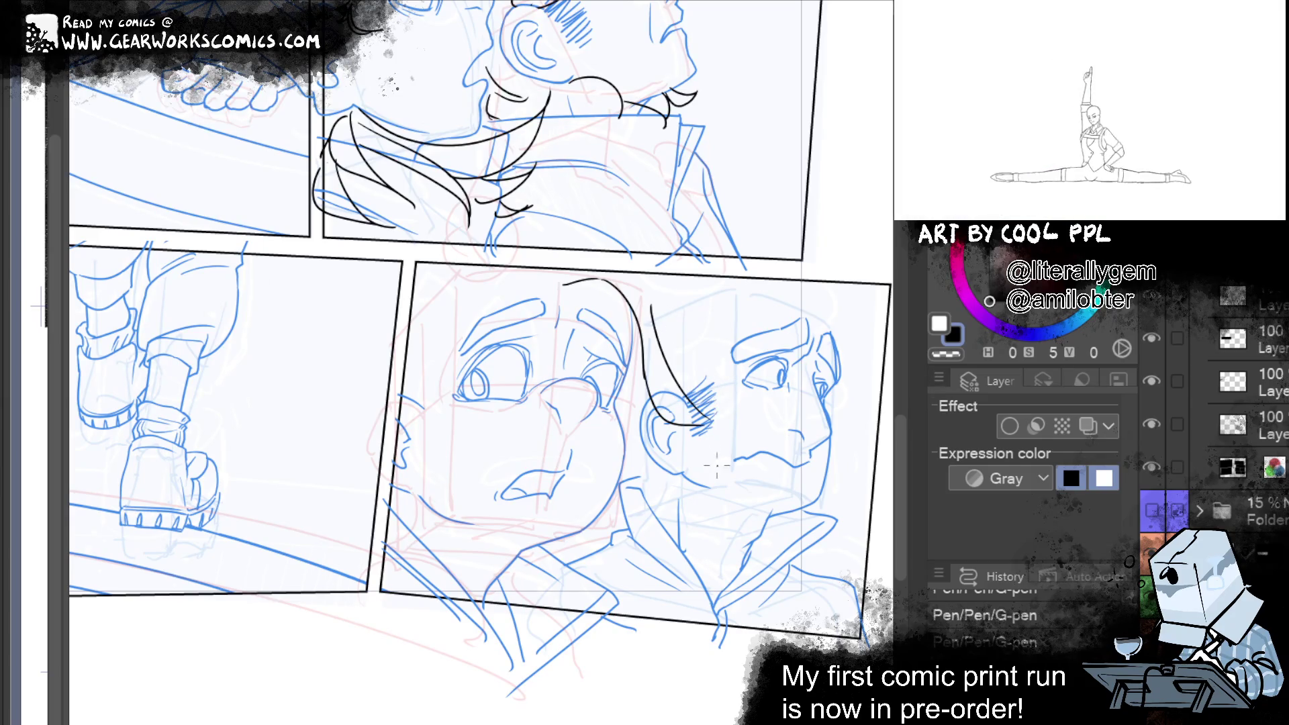
{"action": "key", "text": "ctrl+z"}
Keep redrawing the hair strand from the crown down to the ear until its length fits
{"action": "left_click_drag", "start_coordinate": [653, 318], "coordinate": [701, 427]}
{"action": "key", "text": "ctrl+z"}
{"action": "key", "text": "ctrl+z"}
{"action": "left_click_drag", "start_coordinate": [643, 379], "coordinate": [701, 432]}
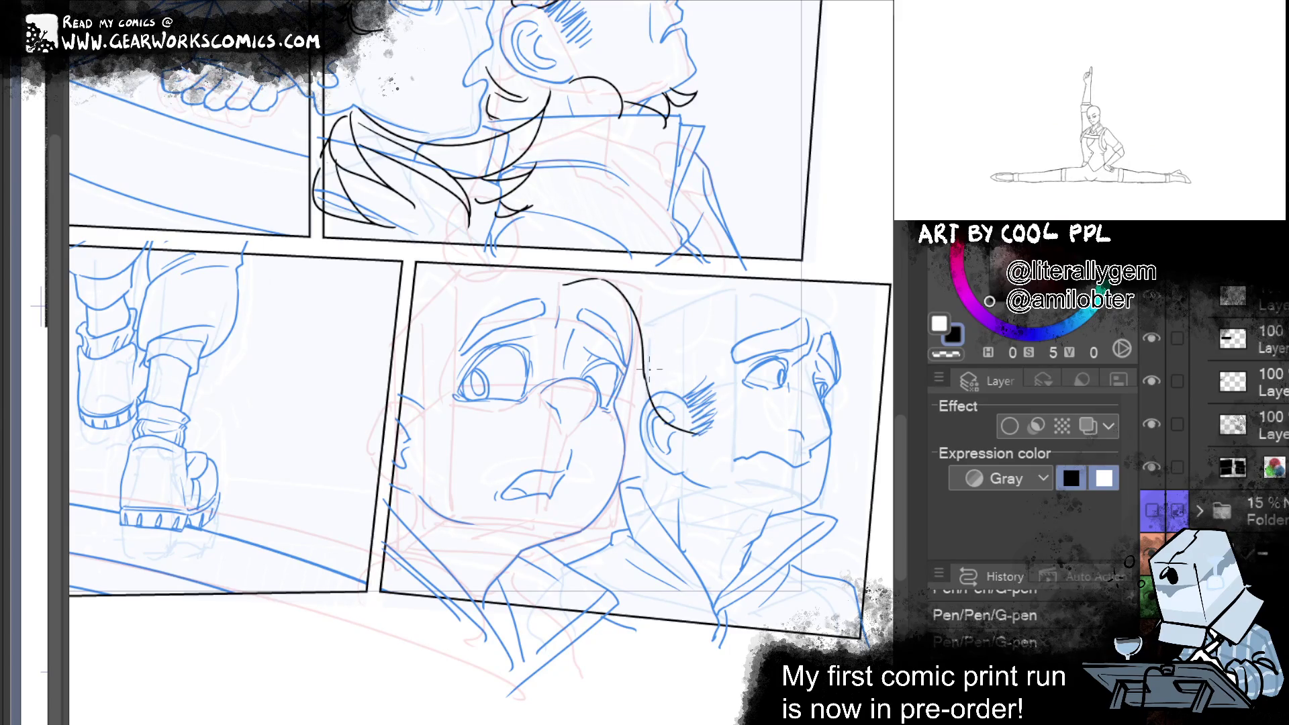
{"action": "key", "text": "ctrl+z"}
{"action": "left_click_drag", "start_coordinate": [691, 433], "coordinate": [645, 295]}
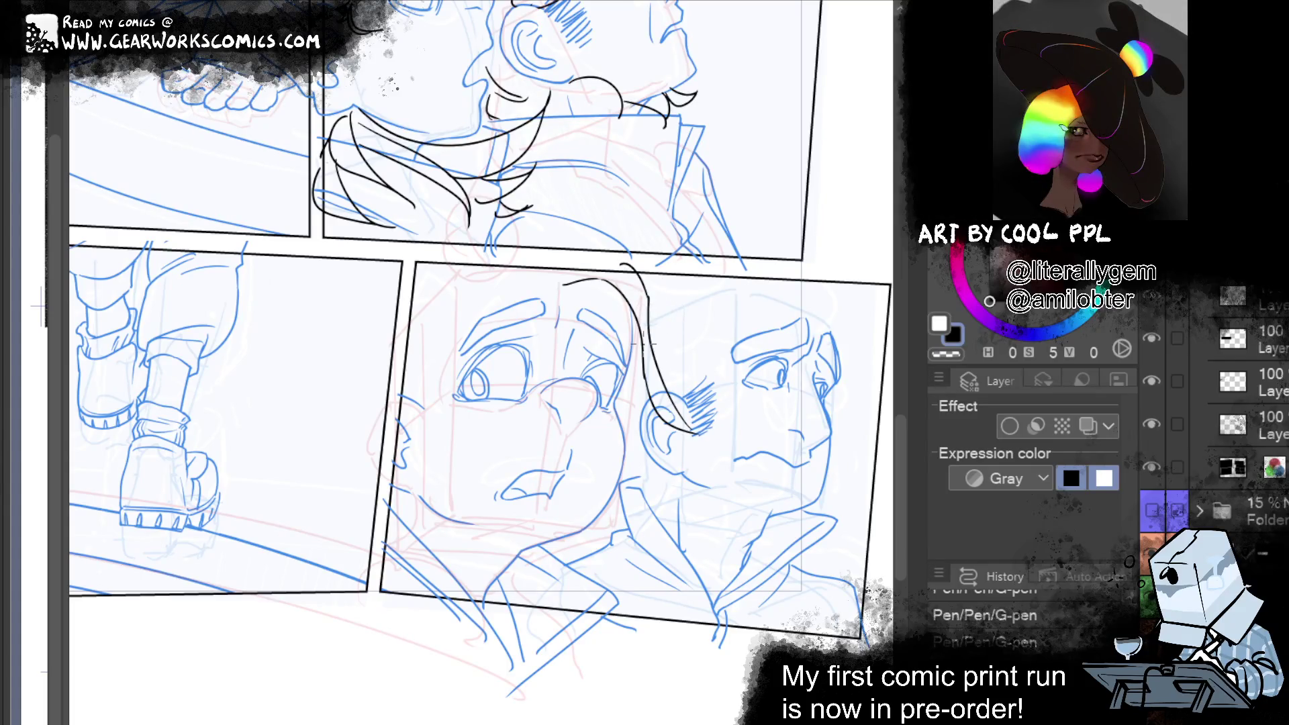
{"action": "key", "text": "ctrl+z"}
{"action": "left_click_drag", "start_coordinate": [659, 272], "coordinate": [657, 370]}
{"action": "key", "text": "ctrl+z"}
{"action": "key", "text": "ctrl+z"}
{"action": "left_click_drag", "start_coordinate": [651, 297], "coordinate": [677, 423]}
{"action": "key", "text": "ctrl+z"}
{"action": "left_click_drag", "start_coordinate": [641, 285], "coordinate": [681, 413]}
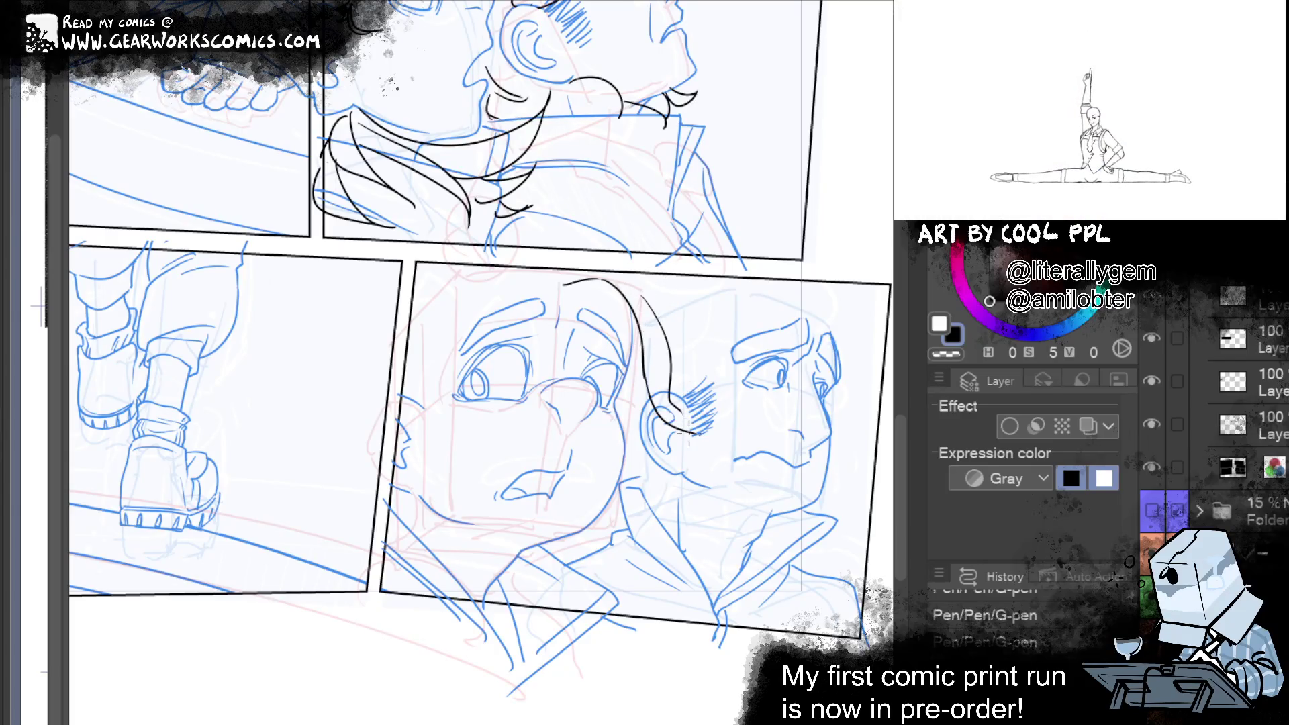
{"action": "key", "text": "ctrl+z"}
{"action": "left_click_drag", "start_coordinate": [637, 298], "coordinate": [691, 433]}
{"action": "left_click_drag", "start_coordinate": [638, 262], "coordinate": [694, 433]}
{"action": "key", "text": "ctrl+z"}
{"action": "left_click_drag", "start_coordinate": [654, 283], "coordinate": [698, 431]}
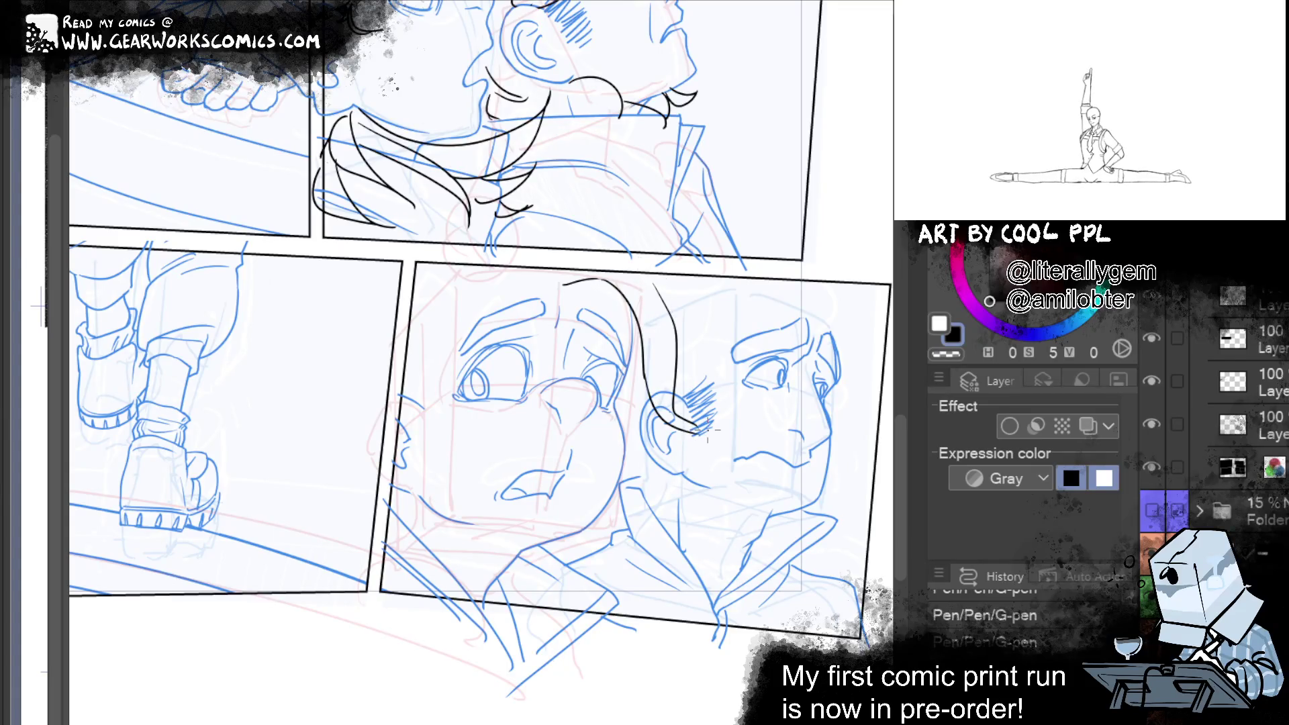
{"action": "key", "text": "ctrl+z"}
{"action": "left_click_drag", "start_coordinate": [655, 283], "coordinate": [685, 427]}
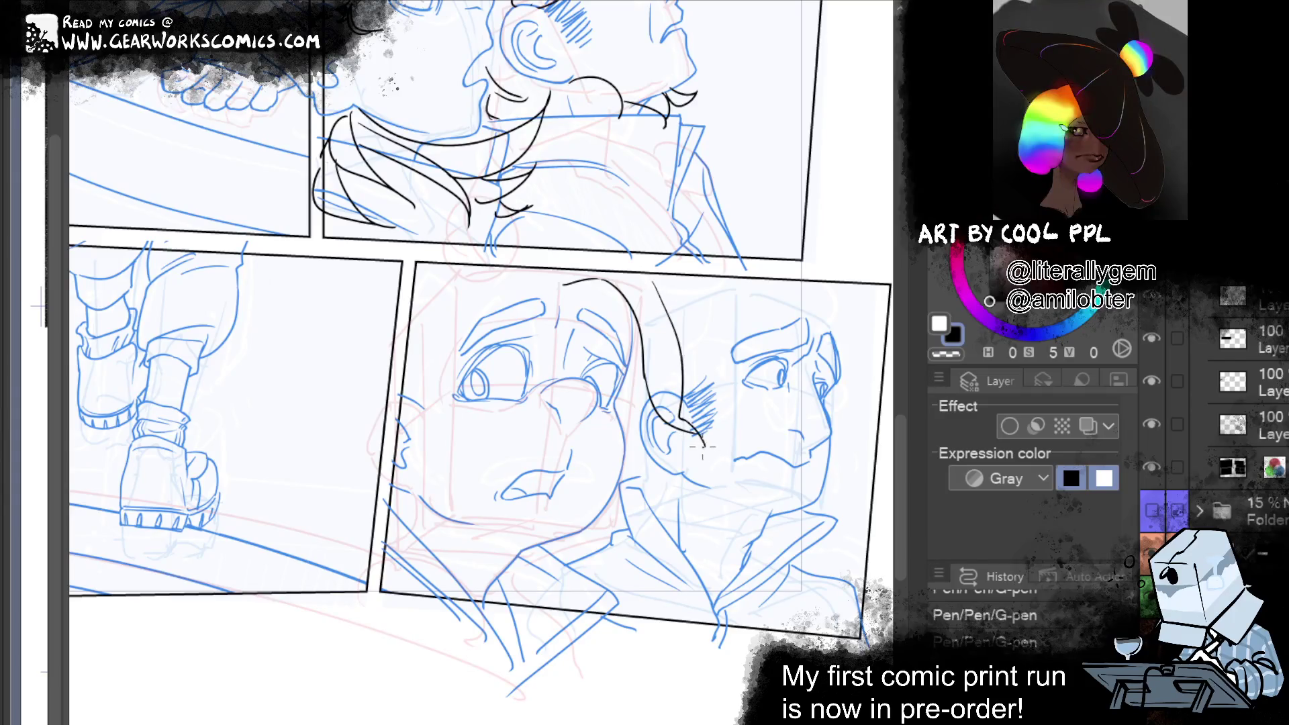
{"action": "key", "text": "ctrl+z"}
{"action": "key", "text": "ctrl+z"}
{"action": "key", "text": "ctrl+z"}
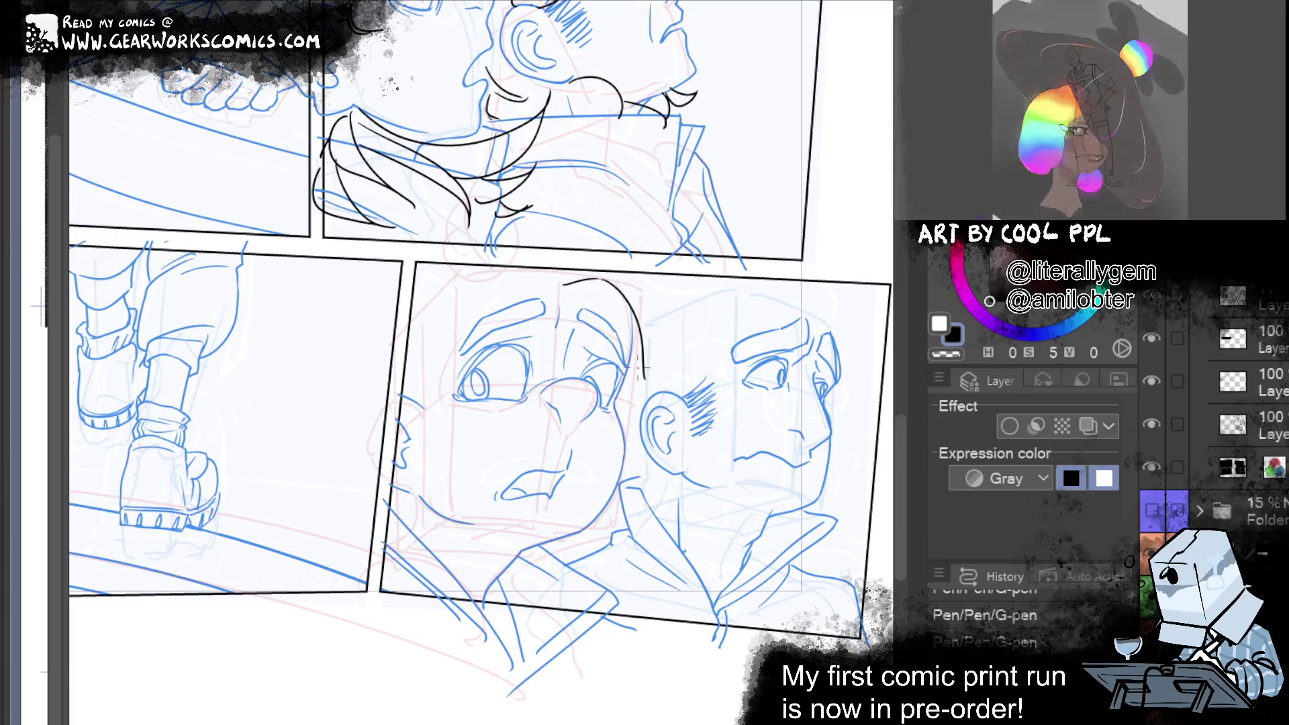
Ink the final hair stroke curving down by the ear, add an inner-ear line, erase stray ink
{"action": "mouse_move", "coordinate": [641, 269]}
{"action": "left_mouse_down"}
{"action": "mouse_move", "coordinate": [684, 319]}
{"action": "mouse_move", "coordinate": [652, 443]}
{"action": "left_mouse_up"}
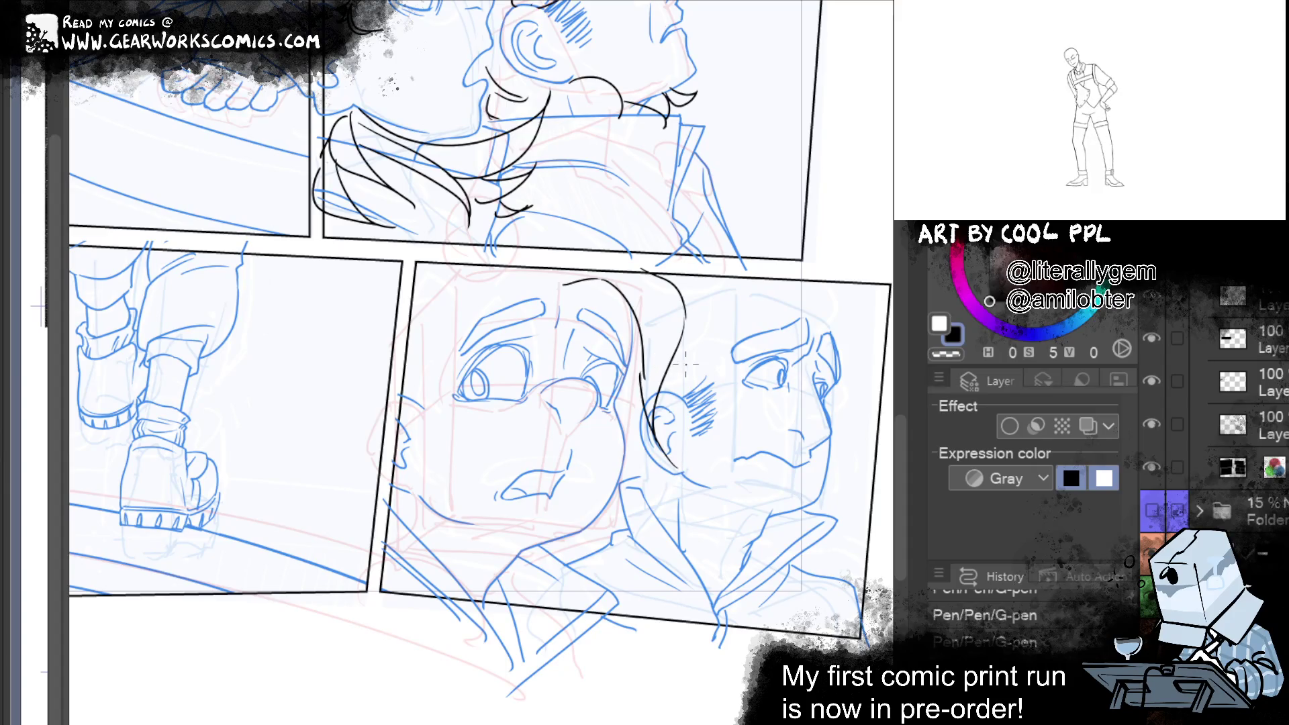
{"action": "key", "text": "ctrl+z"}
{"action": "left_click_drag", "start_coordinate": [644, 362], "coordinate": [674, 467]}
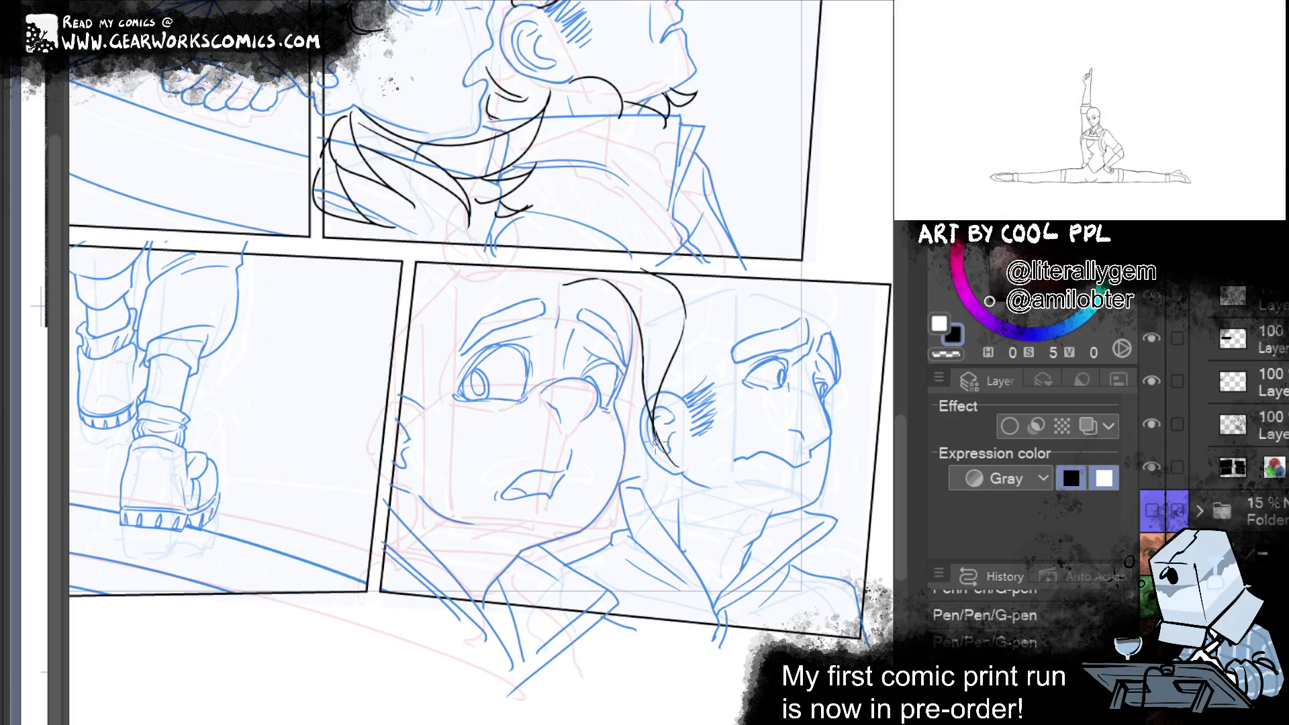
{"action": "left_click_drag", "start_coordinate": [657, 414], "coordinate": [665, 429]}
{"action": "left_click_drag", "start_coordinate": [634, 400], "coordinate": [639, 342]}
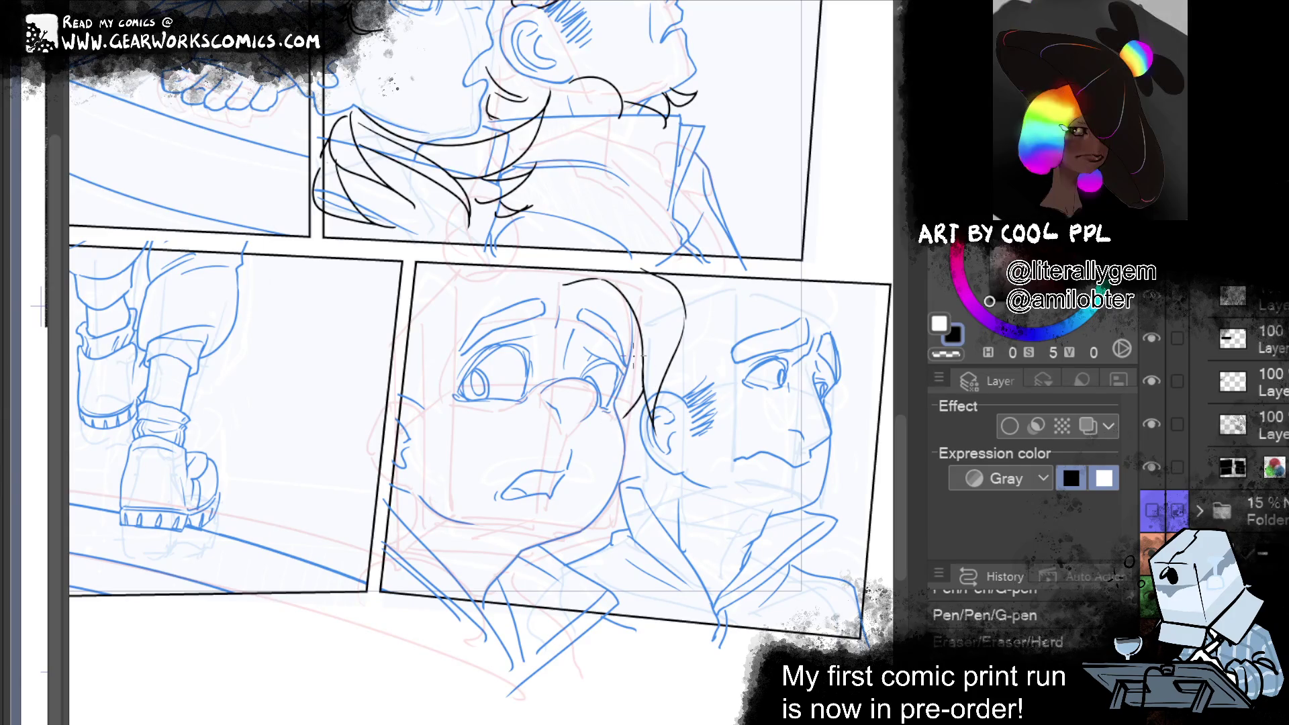
Erase stray ink near the hair lines, then test curved hair strokes from the crown
{"action": "left_click_drag", "start_coordinate": [623, 411], "coordinate": [628, 349]}
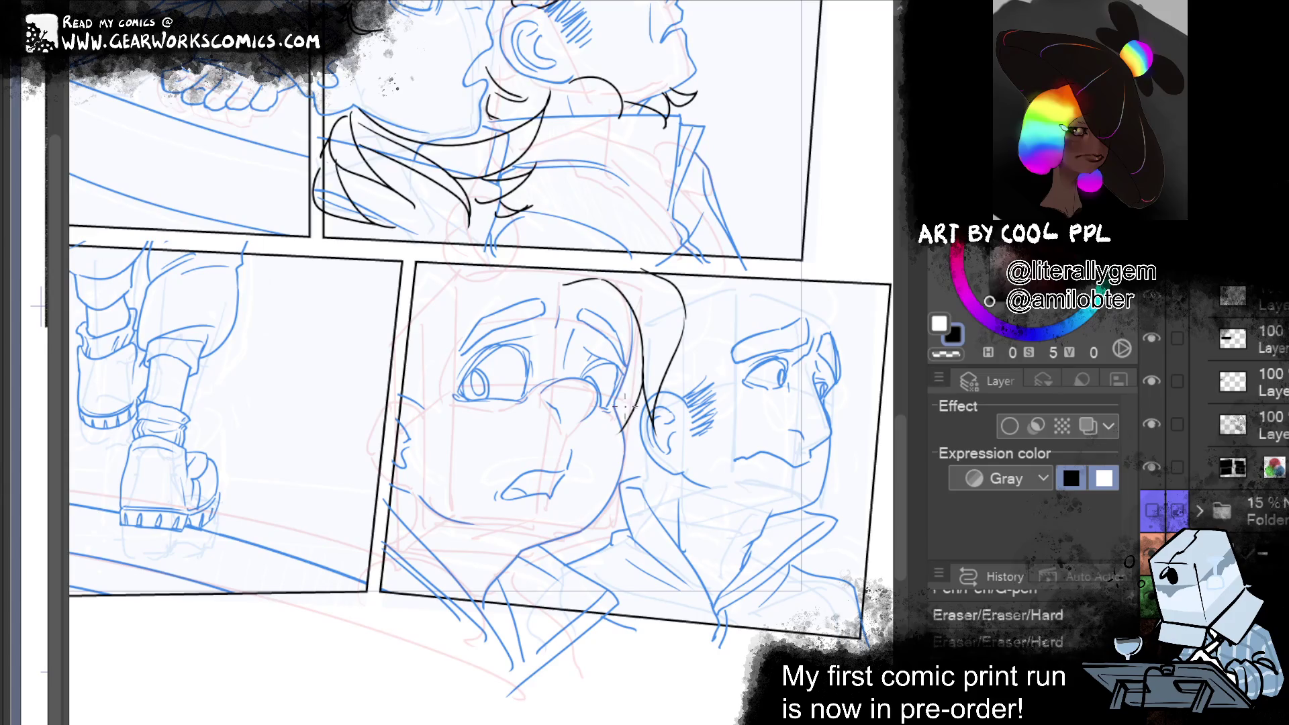
{"action": "left_click_drag", "start_coordinate": [572, 285], "coordinate": [619, 406]}
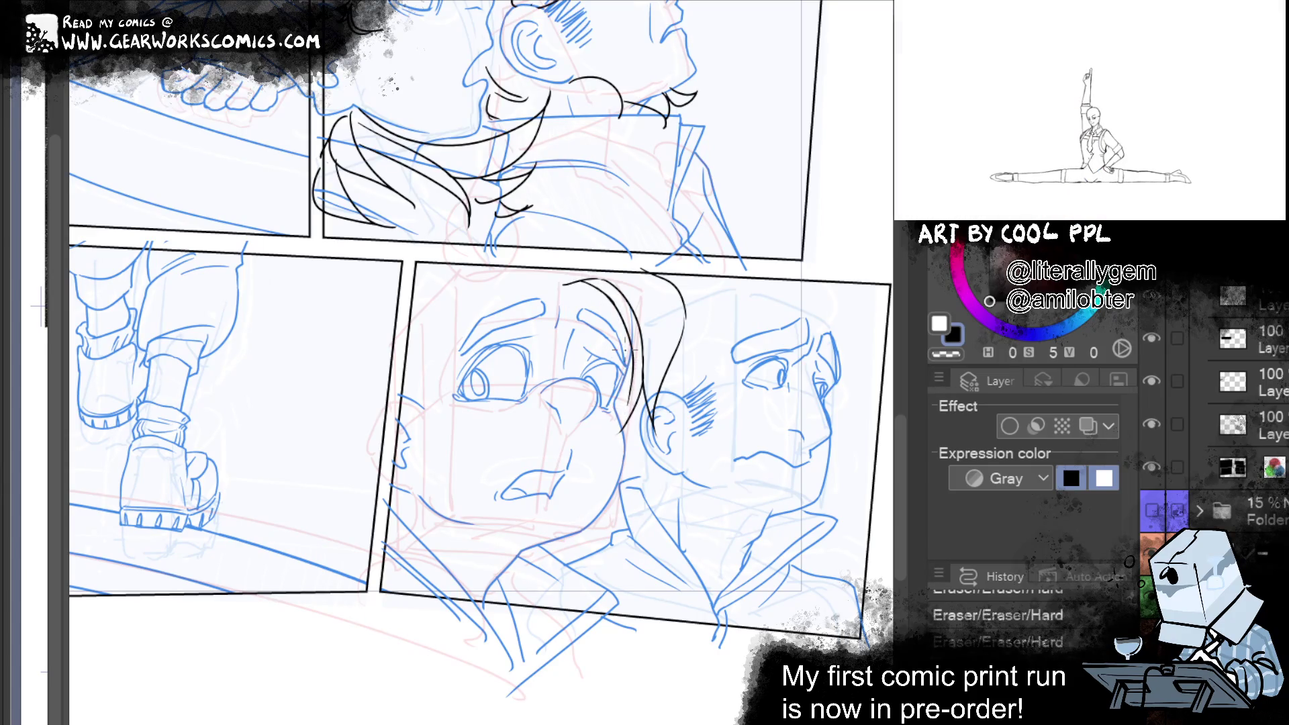
{"action": "mouse_move", "coordinate": [690, 274]}
{"action": "left_mouse_down"}
{"action": "mouse_move", "coordinate": [698, 338]}
{"action": "mouse_move", "coordinate": [671, 356]}
{"action": "left_mouse_up"}
{"action": "key", "text": "ctrl+z"}
{"action": "key", "text": "ctrl+z"}
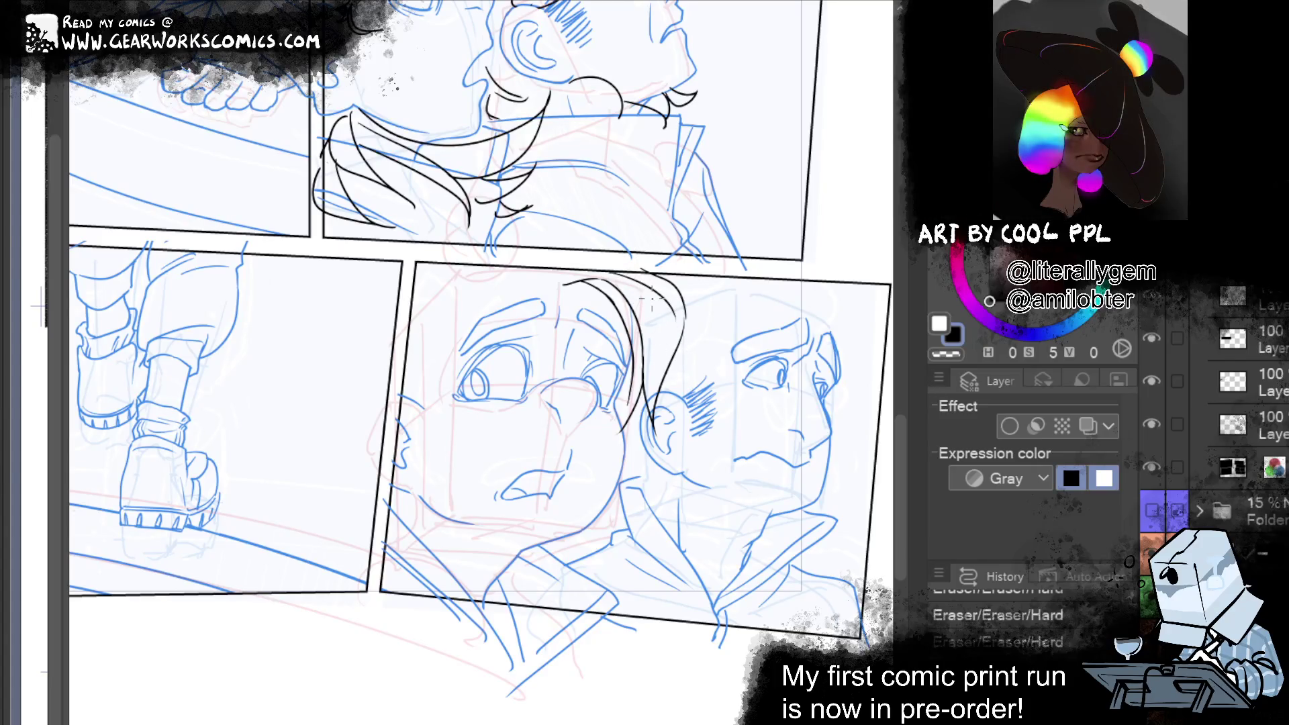
{"action": "left_click_drag", "start_coordinate": [643, 280], "coordinate": [674, 352]}
{"action": "left_click_drag", "start_coordinate": [683, 272], "coordinate": [670, 379]}
{"action": "key", "text": "ctrl+z"}
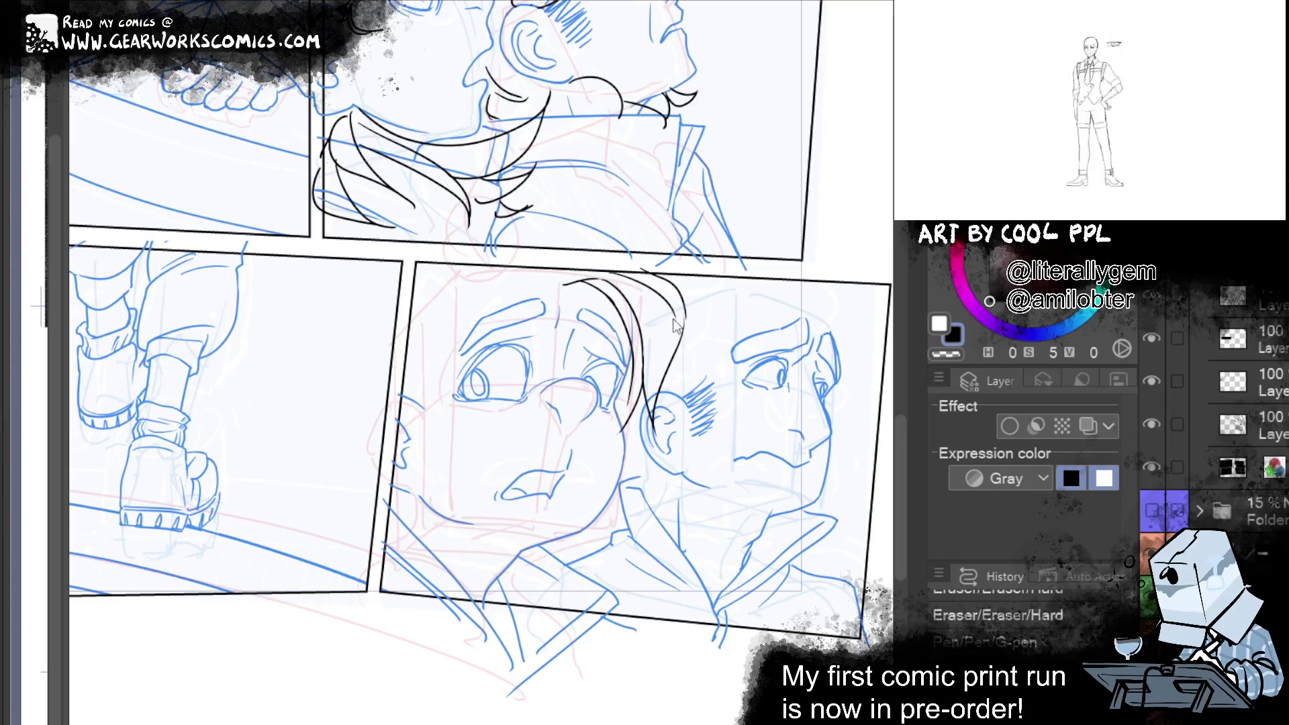
{"action": "mouse_move", "coordinate": [643, 338]}
{"action": "left_mouse_down"}
{"action": "mouse_move", "coordinate": [655, 436]}
{"action": "mouse_move", "coordinate": [675, 467]}
{"action": "left_mouse_up"}
{"action": "key", "text": "ctrl+z"}
{"action": "key", "text": "ctrl+z"}
{"action": "key", "text": "ctrl+z"}
Ink a hair arc atop the head and wavy strands curving down toward the ear
{"action": "mouse_move", "coordinate": [565, 277]}
{"action": "left_mouse_down"}
{"action": "mouse_move", "coordinate": [643, 289]}
{"action": "mouse_move", "coordinate": [635, 353]}
{"action": "left_mouse_up"}
{"action": "left_click_drag", "start_coordinate": [674, 274], "coordinate": [638, 359]}
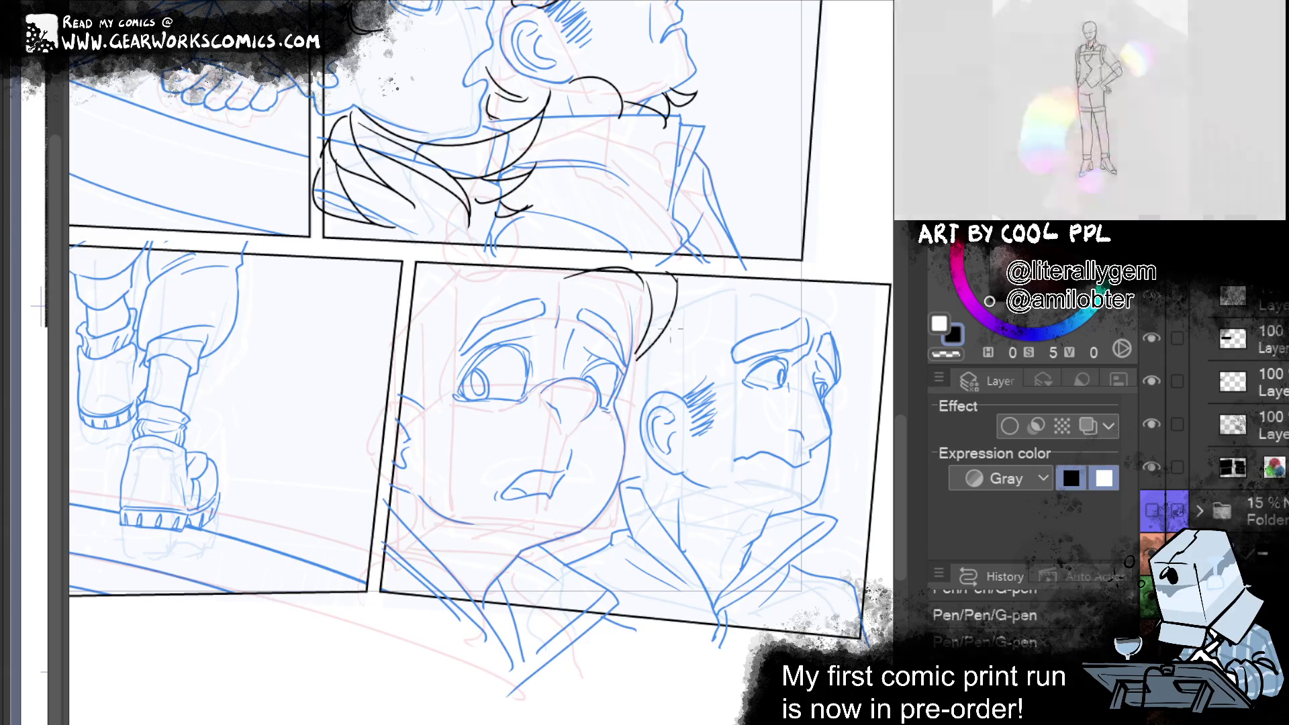
{"action": "left_click_drag", "start_coordinate": [673, 313], "coordinate": [628, 391]}
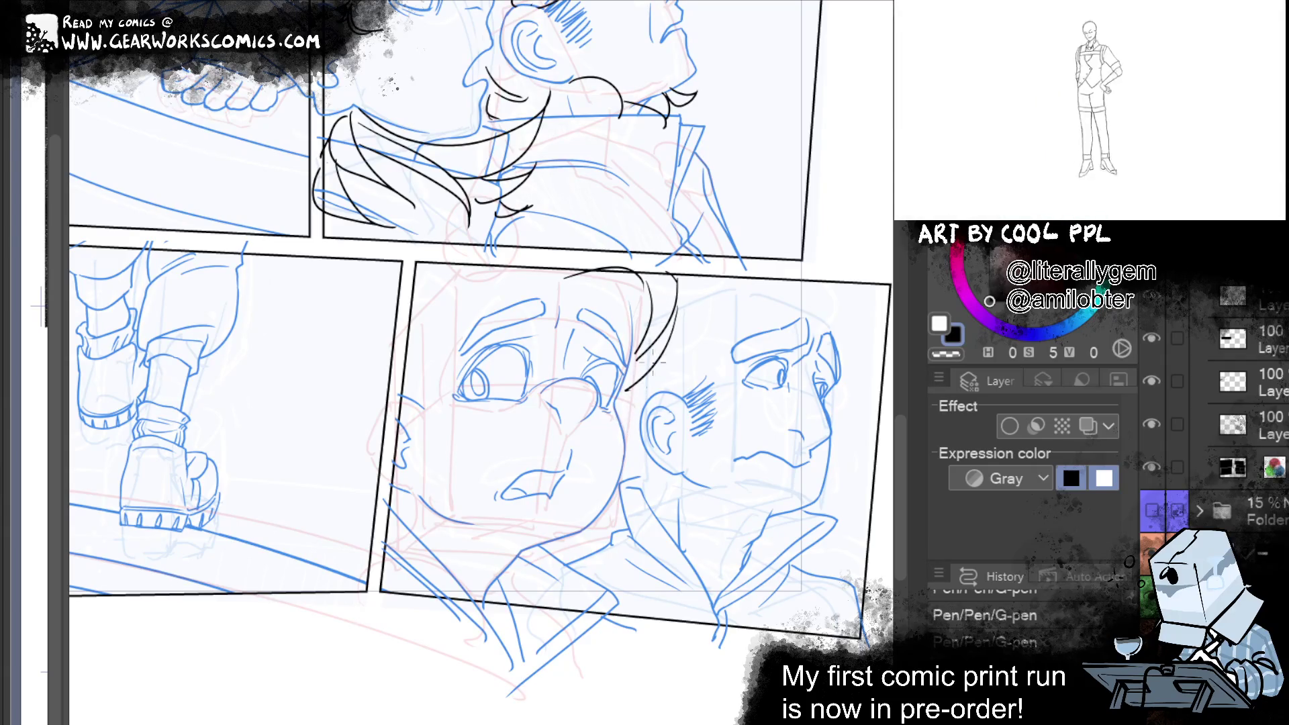
{"action": "key", "text": "ctrl+z"}
{"action": "left_click_drag", "start_coordinate": [675, 308], "coordinate": [656, 430]}
{"action": "key", "text": "ctrl+z"}
{"action": "left_click_drag", "start_coordinate": [643, 362], "coordinate": [621, 444]}
{"action": "key", "text": "ctrl+z"}
{"action": "left_click_drag", "start_coordinate": [633, 366], "coordinate": [598, 475]}
{"action": "key", "text": "ctrl+z"}
{"action": "left_click_drag", "start_coordinate": [633, 363], "coordinate": [598, 411]}
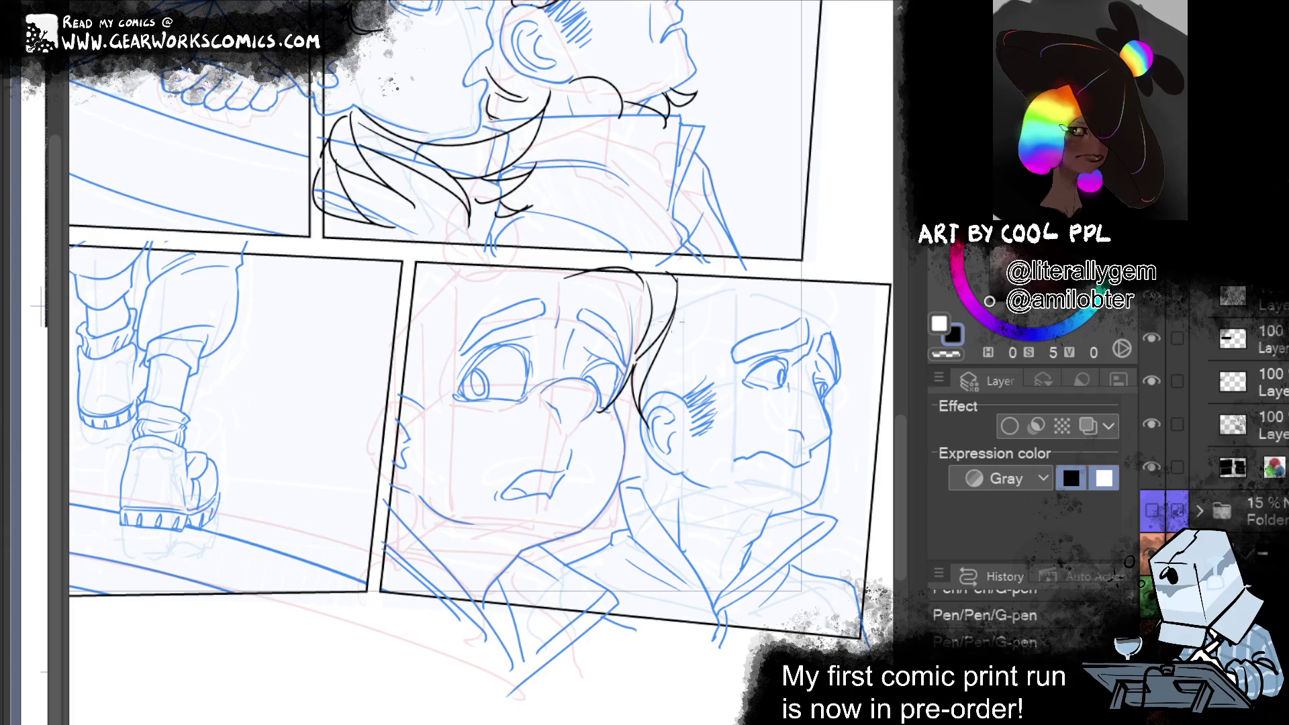
Add strands along the hair line on the right and erase small stray marks
{"action": "left_click_drag", "start_coordinate": [679, 291], "coordinate": [704, 351]}
{"action": "left_click_drag", "start_coordinate": [727, 309], "coordinate": [685, 376]}
{"action": "key", "text": "ctrl+z"}
{"action": "mouse_move", "coordinate": [721, 333]}
{"action": "left_mouse_down"}
{"action": "mouse_move", "coordinate": [708, 362]}
{"action": "mouse_move", "coordinate": [706, 321]}
{"action": "left_mouse_up"}
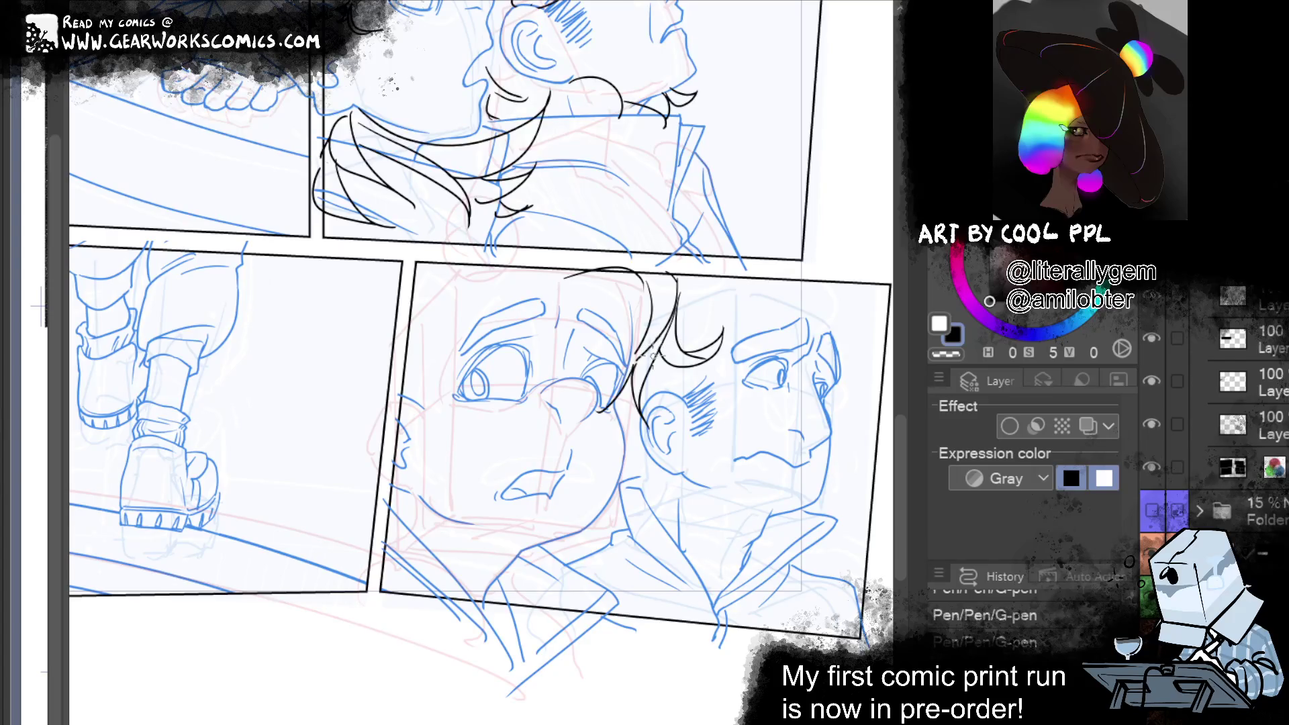
{"action": "mouse_move", "coordinate": [664, 350]}
{"action": "left_mouse_down"}
{"action": "mouse_move", "coordinate": [651, 326]}
{"action": "mouse_move", "coordinate": [683, 300]}
{"action": "left_mouse_up"}
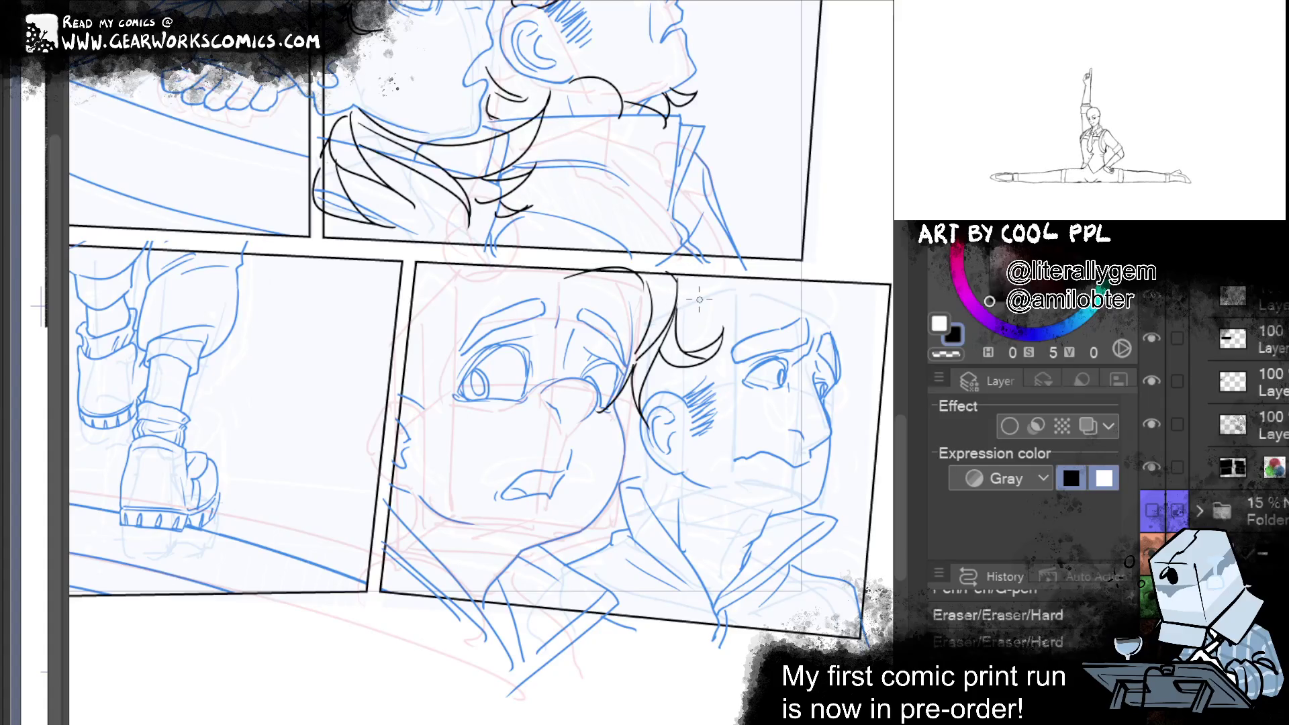
{"action": "left_click_drag", "start_coordinate": [676, 278], "coordinate": [679, 319]}
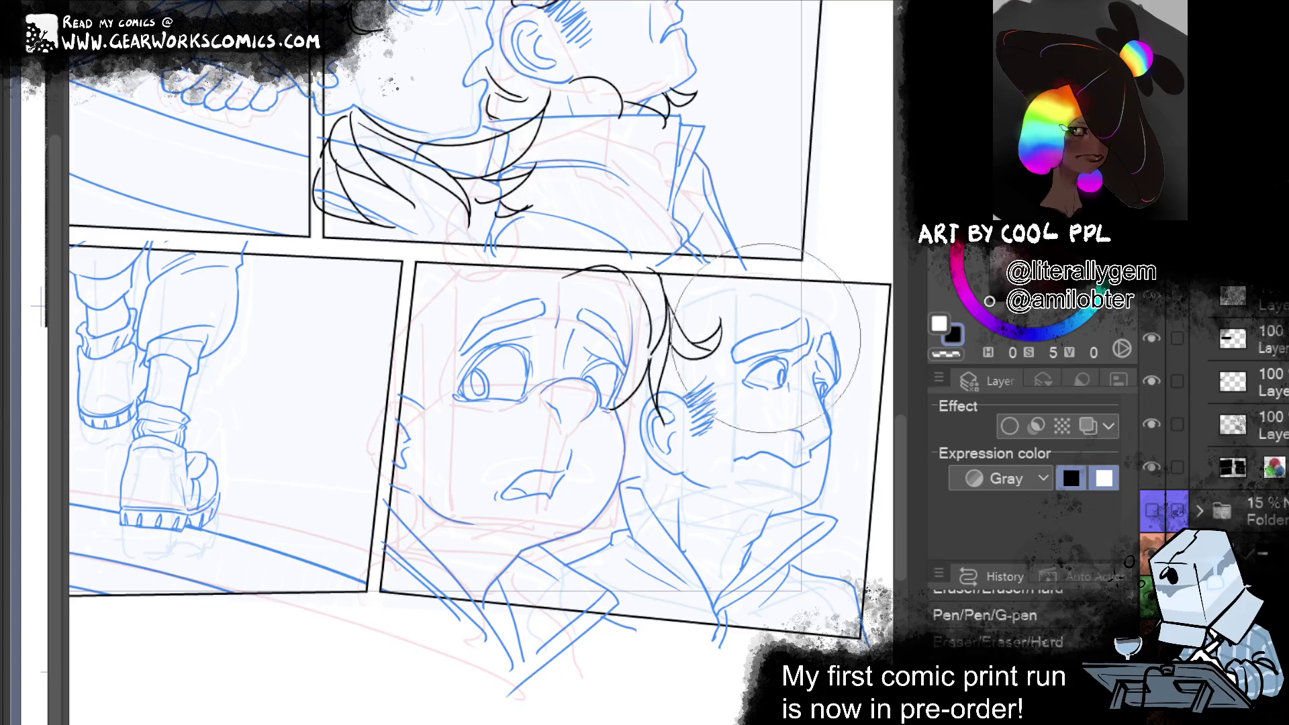
Reapply the liquify adjustment and retry a curled hair strand beside the face
{"action": "key", "text": "ctrl+y"}
{"action": "key", "text": "ctrl+y"}
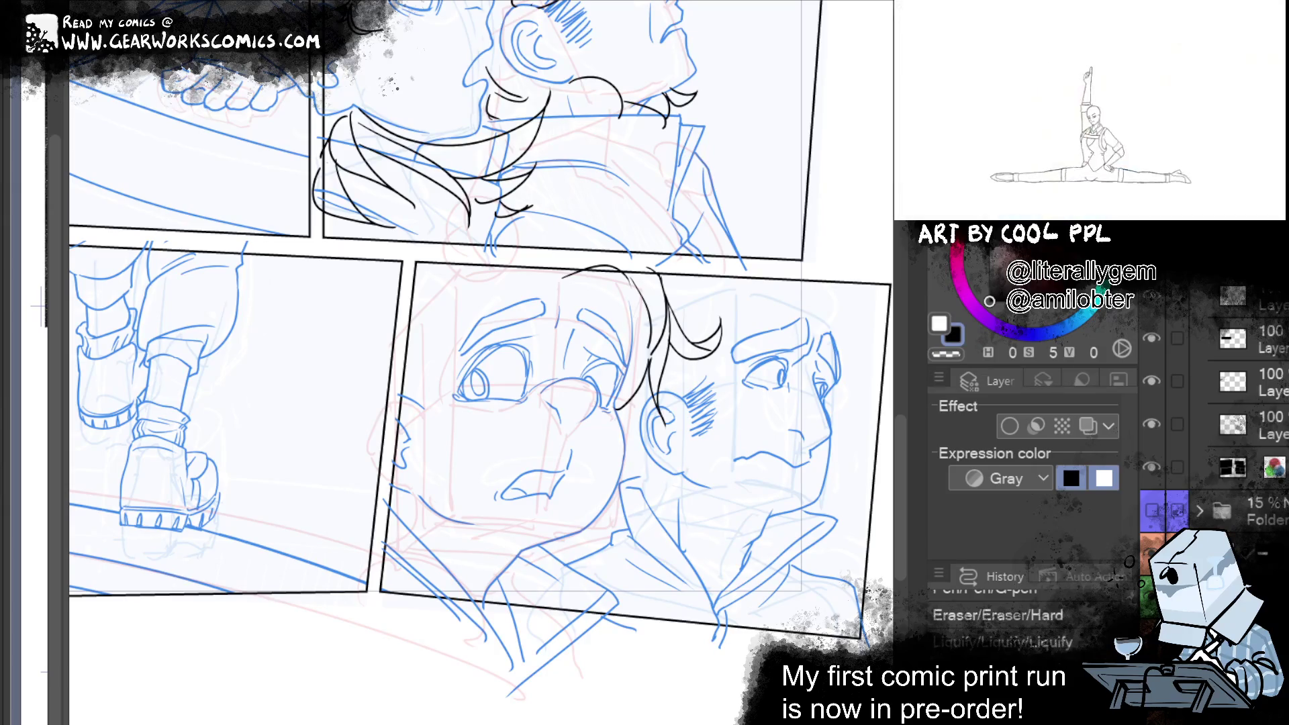
{"action": "key", "text": "ctrl+y"}
{"action": "key", "text": "ctrl+y"}
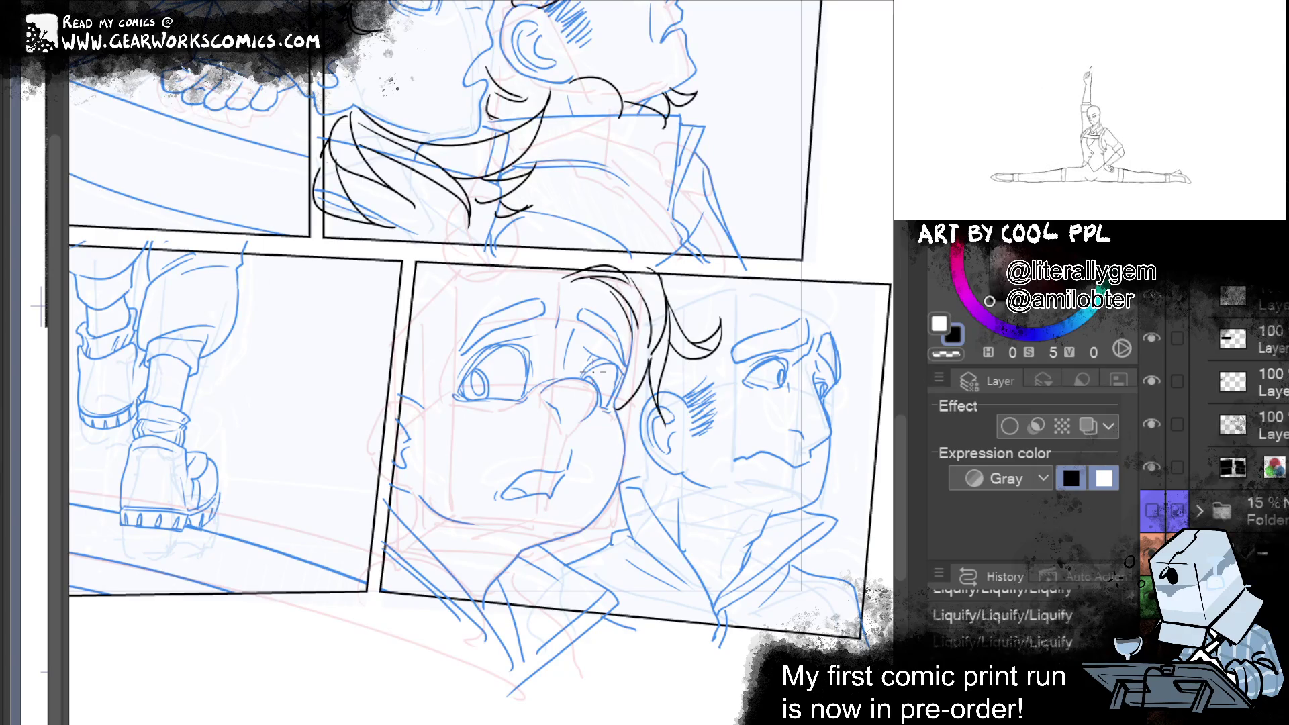
{"action": "left_click_drag", "start_coordinate": [593, 289], "coordinate": [614, 352]}
{"action": "key", "text": "ctrl+z"}
{"action": "mouse_move", "coordinate": [591, 276]}
{"action": "left_mouse_down"}
{"action": "mouse_move", "coordinate": [582, 334]}
{"action": "mouse_move", "coordinate": [637, 339]}
{"action": "mouse_move", "coordinate": [628, 321]}
{"action": "mouse_move", "coordinate": [636, 378]}
{"action": "left_mouse_up"}
{"action": "key", "text": "ctrl+z"}
{"action": "key", "text": "ctrl+z"}
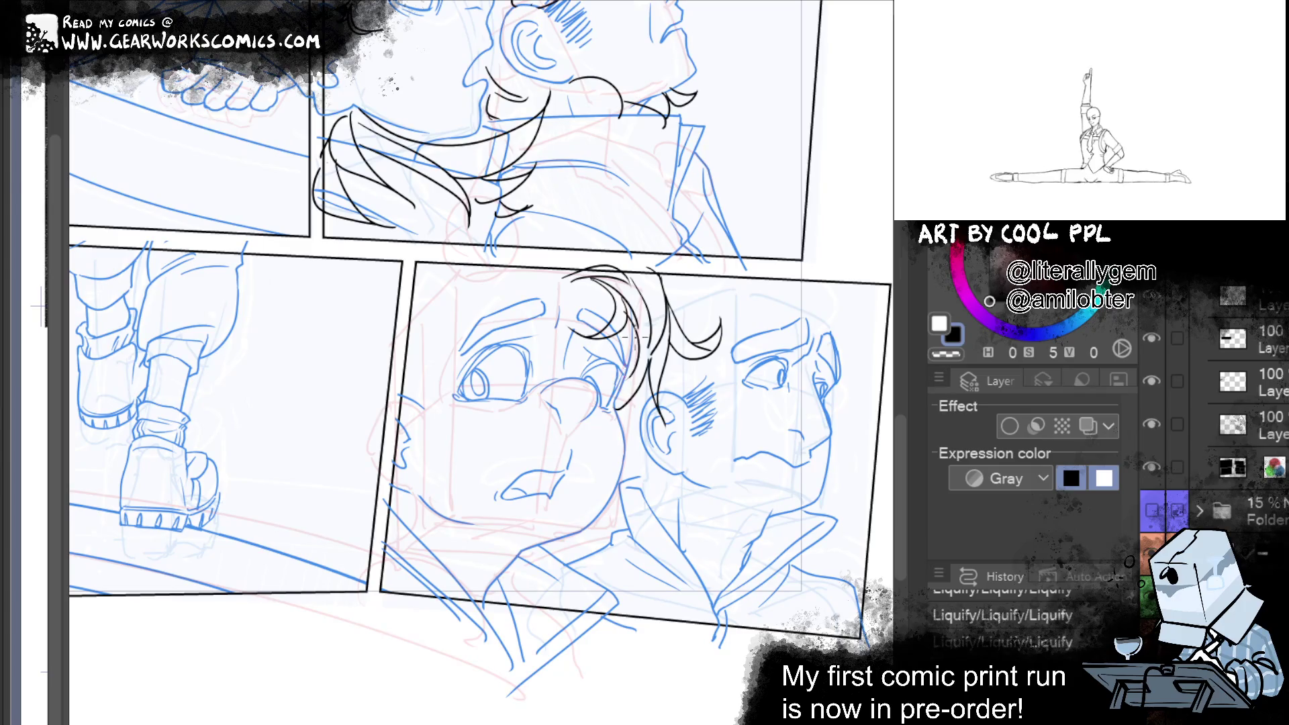
{"action": "key", "text": "ctrl+z"}
{"action": "left_click_drag", "start_coordinate": [633, 308], "coordinate": [634, 383]}
{"action": "key", "text": "ctrl+z"}
{"action": "left_click_drag", "start_coordinate": [632, 291], "coordinate": [622, 399]}
Ink the top hair outline and strands down the left side of the face
{"action": "mouse_move", "coordinate": [566, 276]}
{"action": "left_mouse_down"}
{"action": "mouse_move", "coordinate": [497, 267]}
{"action": "mouse_move", "coordinate": [420, 324]}
{"action": "left_mouse_up"}
{"action": "key", "text": "ctrl+z"}
{"action": "mouse_move", "coordinate": [500, 287]}
{"action": "left_mouse_down"}
{"action": "mouse_move", "coordinate": [428, 322]}
{"action": "mouse_move", "coordinate": [414, 365]}
{"action": "left_mouse_up"}
{"action": "left_click_drag", "start_coordinate": [467, 307], "coordinate": [415, 379]}
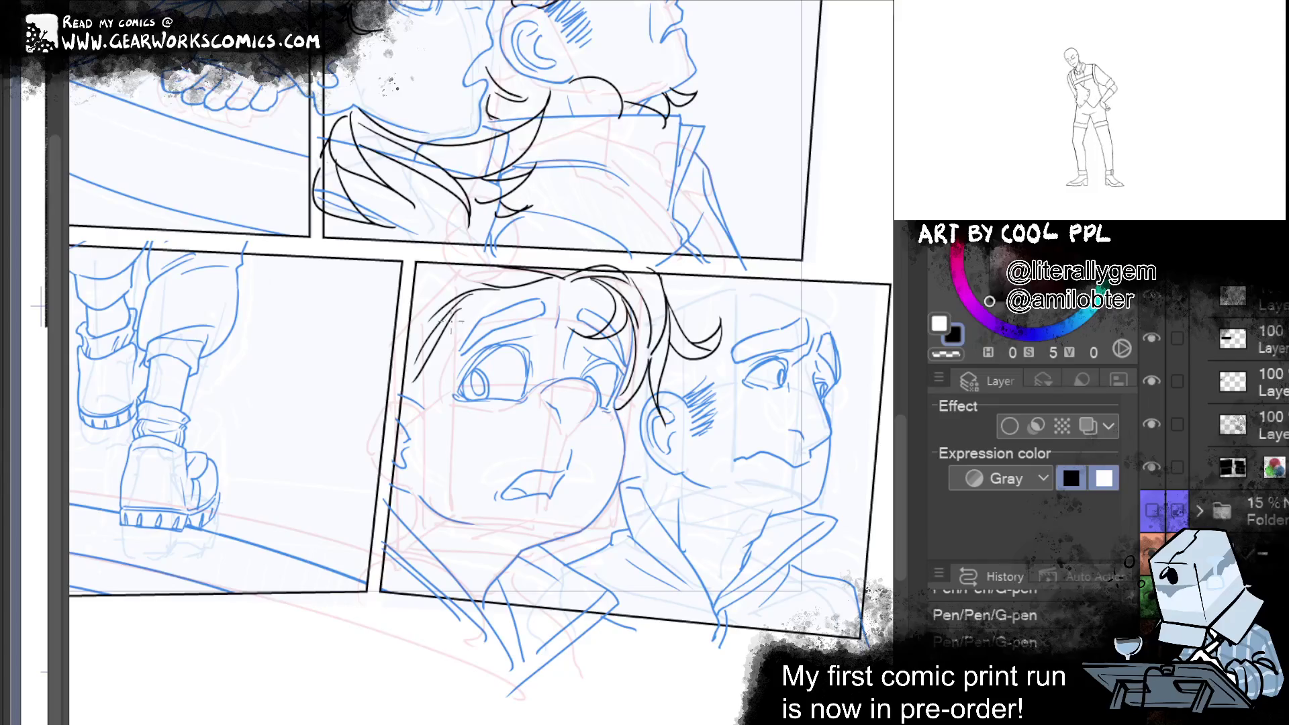
{"action": "mouse_move", "coordinate": [447, 328]}
{"action": "left_mouse_down"}
{"action": "mouse_move", "coordinate": [424, 387]}
{"action": "mouse_move", "coordinate": [398, 401]}
{"action": "left_mouse_up"}
{"action": "key", "text": "ctrl+z"}
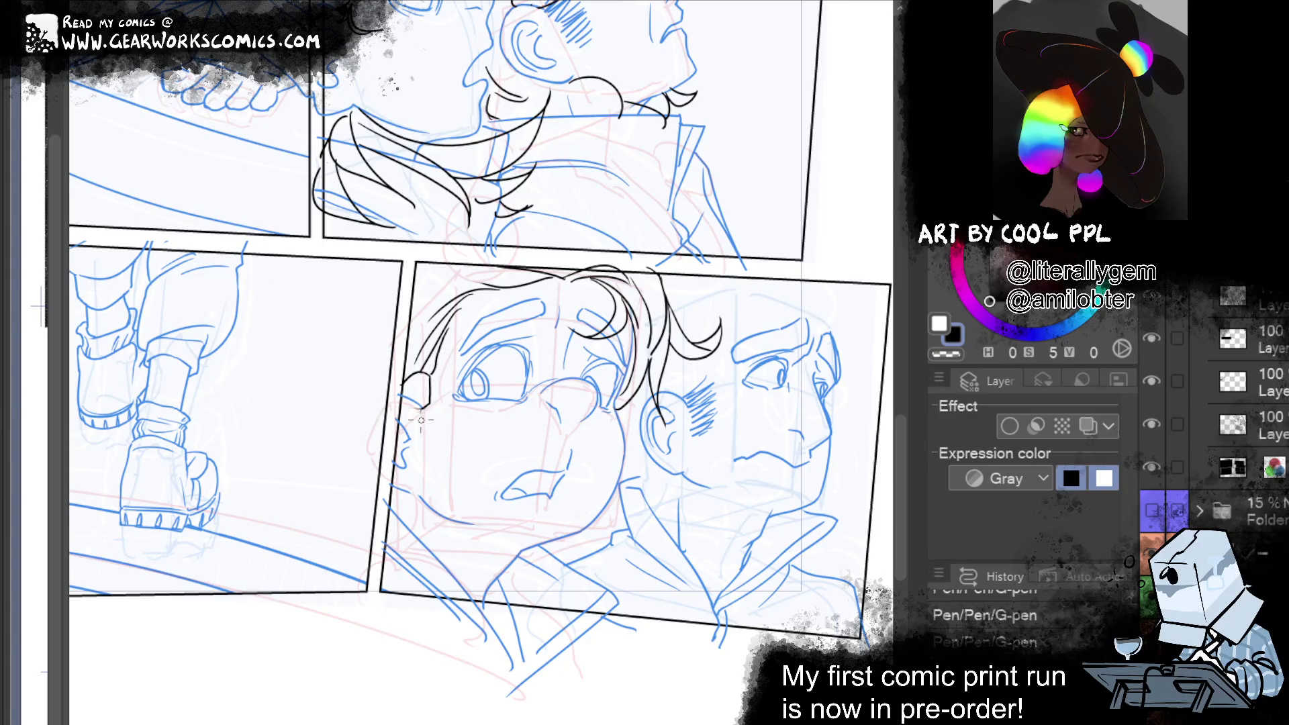
Clean stray ink near the cheek and eye and outline the lower ear
{"action": "left_click_drag", "start_coordinate": [447, 492], "coordinate": [455, 496]}
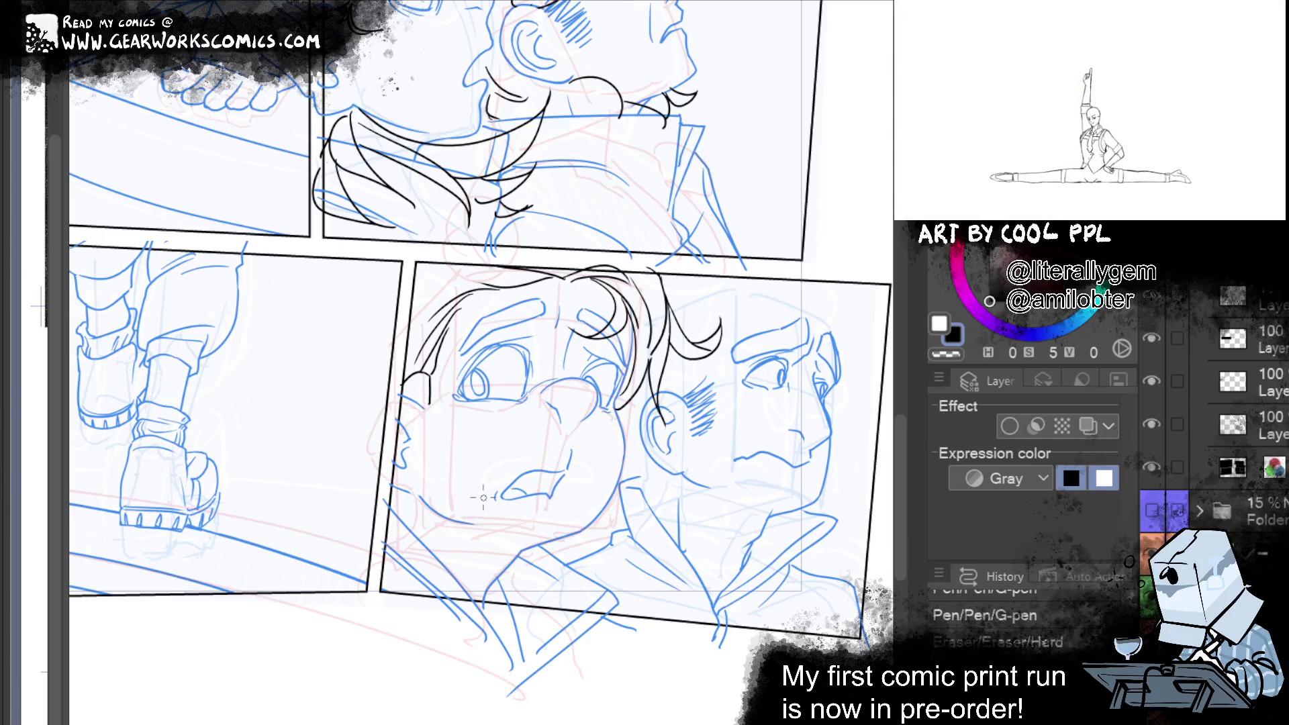
{"action": "left_click_drag", "start_coordinate": [415, 395], "coordinate": [424, 402]}
{"action": "left_click_drag", "start_coordinate": [440, 389], "coordinate": [450, 388]}
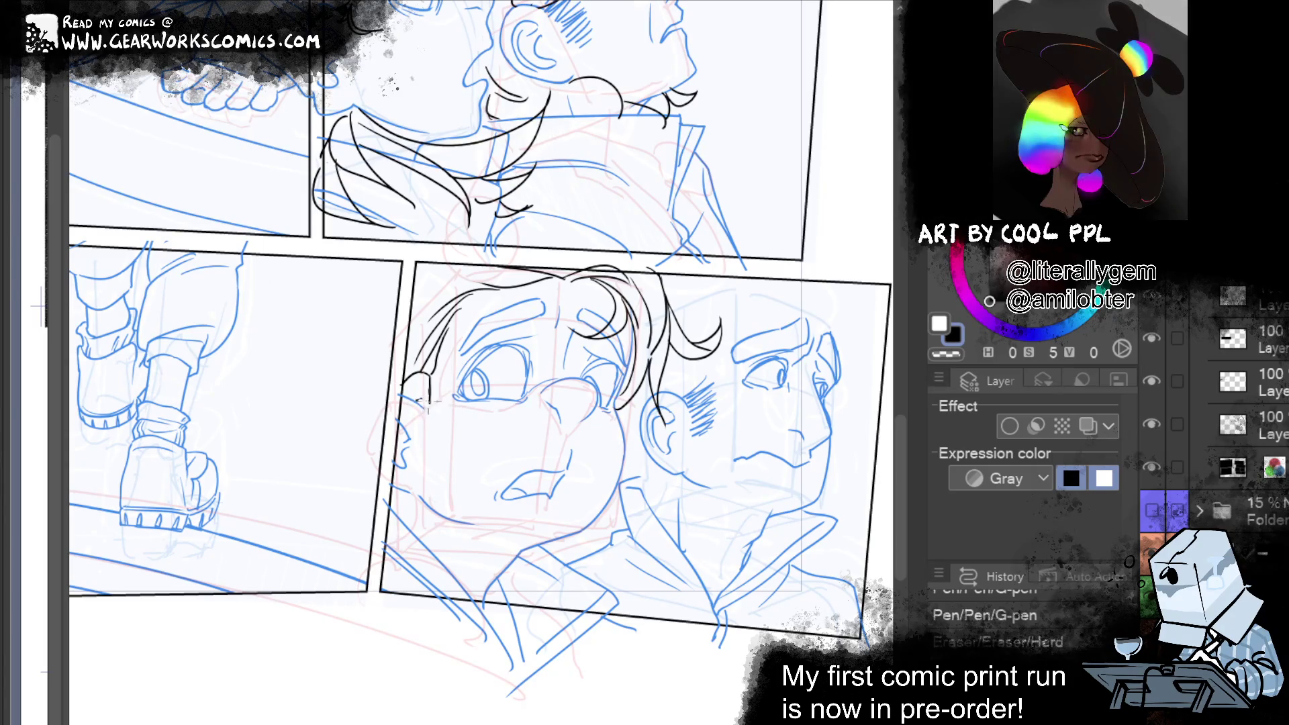
{"action": "left_click_drag", "start_coordinate": [443, 448], "coordinate": [434, 429]}
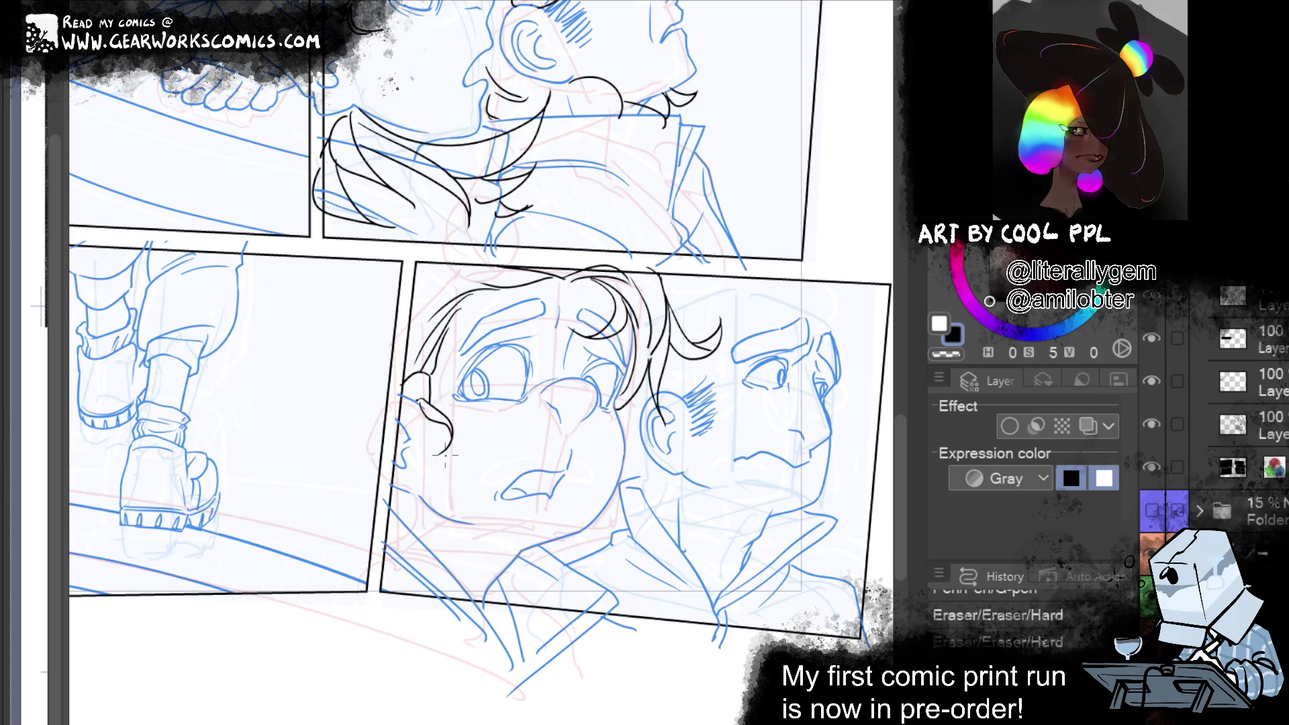
{"action": "mouse_move", "coordinate": [448, 451]}
{"action": "left_mouse_down"}
{"action": "mouse_move", "coordinate": [430, 422]}
{"action": "mouse_move", "coordinate": [441, 406]}
{"action": "mouse_move", "coordinate": [437, 449]}
{"action": "mouse_move", "coordinate": [450, 449]}
{"action": "mouse_move", "coordinate": [410, 402]}
{"action": "left_mouse_up"}
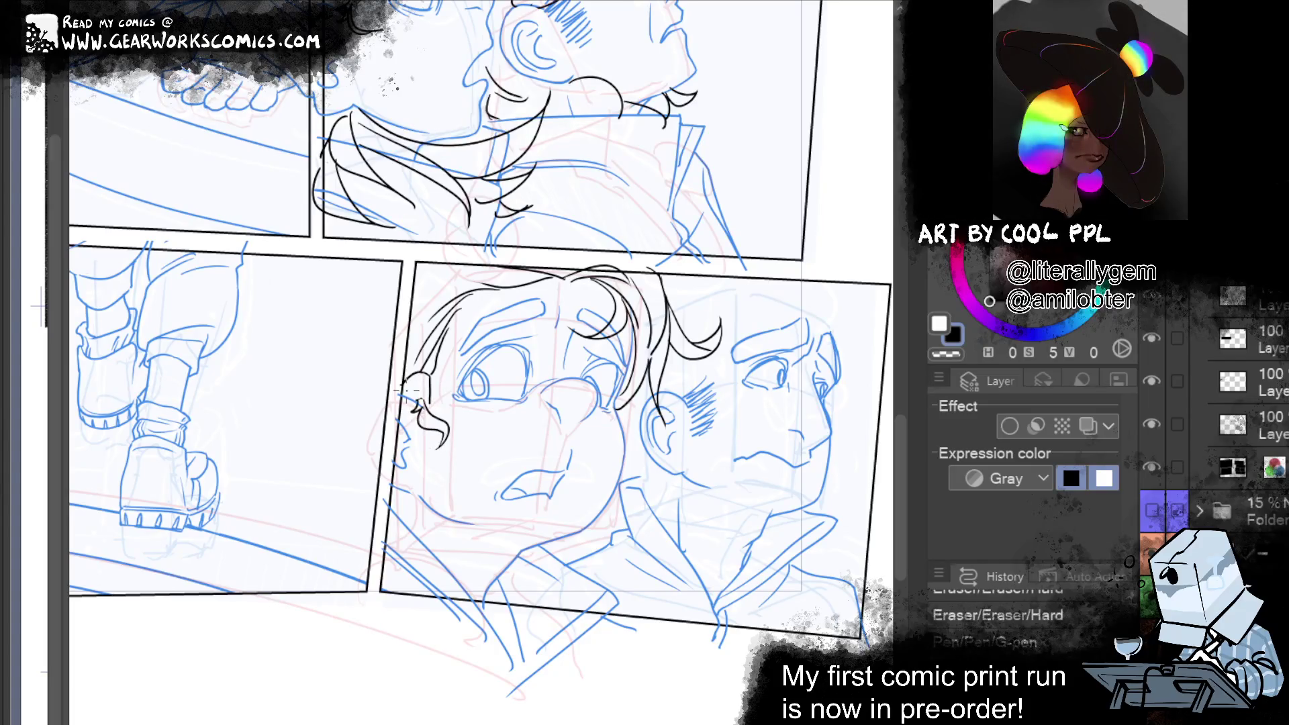
{"action": "key", "text": "ctrl+z"}
{"action": "key", "text": "ctrl+z"}
{"action": "key", "text": "ctrl+z"}
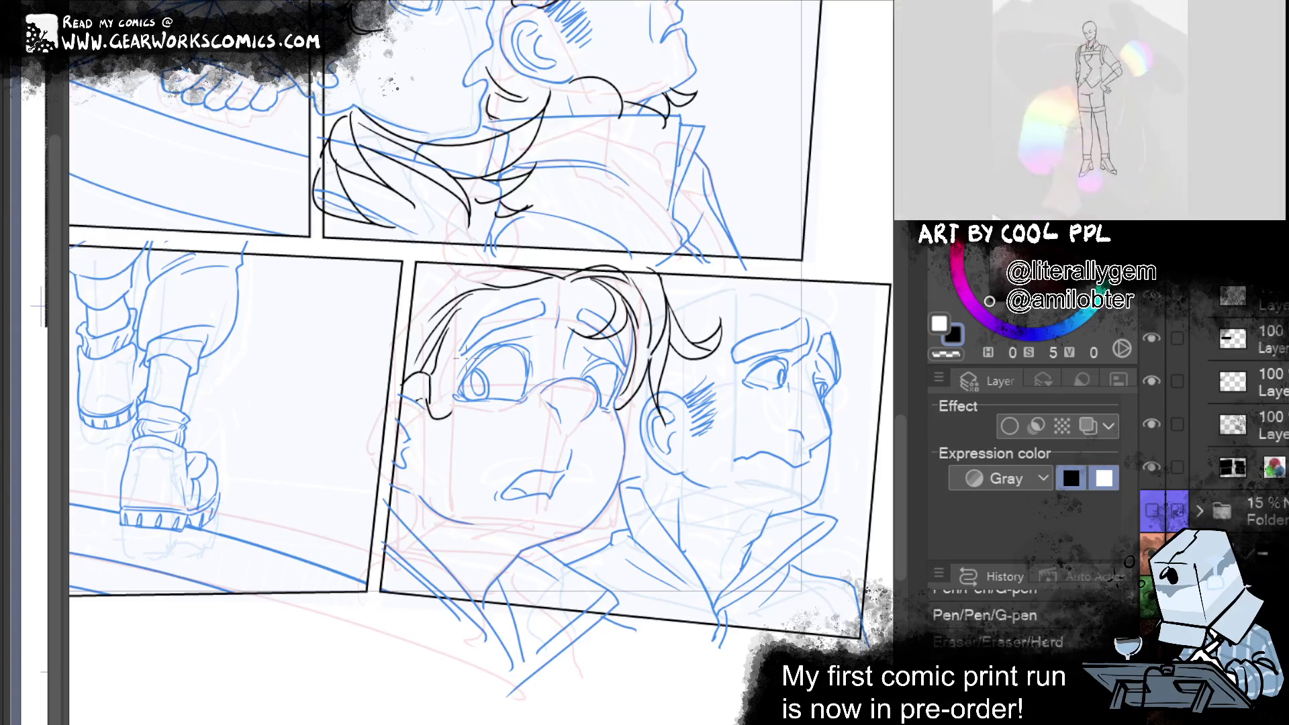
{"action": "key", "text": "ctrl+y"}
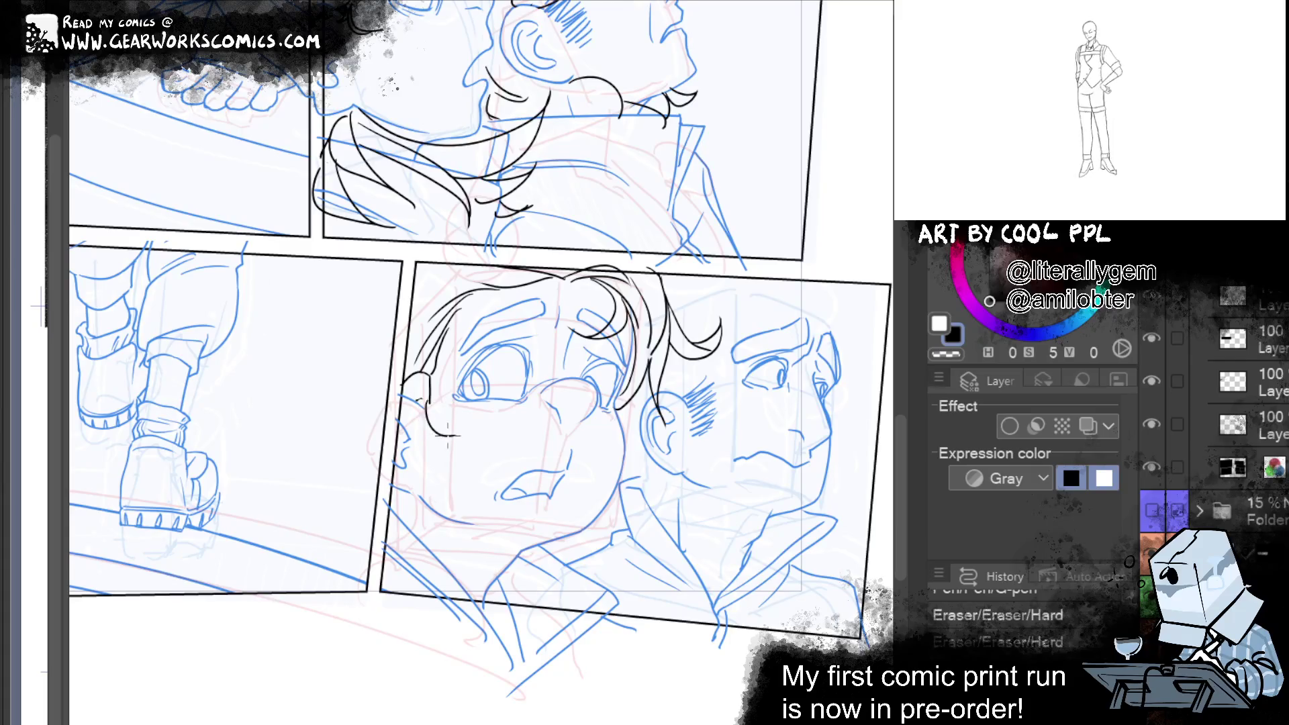
{"action": "left_click_drag", "start_coordinate": [447, 435], "coordinate": [416, 403]}
Draw the jaw curve down the side of the face after several attempts
{"action": "left_click_drag", "start_coordinate": [507, 571], "coordinate": [489, 688]}
{"action": "key", "text": "ctrl+z"}
{"action": "left_click_drag", "start_coordinate": [414, 516], "coordinate": [481, 455]}
{"action": "key", "text": "ctrl+z"}
{"action": "mouse_move", "coordinate": [406, 490]}
{"action": "left_mouse_down"}
{"action": "mouse_move", "coordinate": [470, 437]}
{"action": "mouse_move", "coordinate": [409, 567]}
{"action": "left_mouse_up"}
{"action": "key", "text": "ctrl+z"}
{"action": "mouse_move", "coordinate": [474, 423]}
{"action": "left_mouse_down"}
{"action": "mouse_move", "coordinate": [426, 540]}
{"action": "mouse_move", "coordinate": [482, 530]}
{"action": "mouse_move", "coordinate": [424, 557]}
{"action": "left_mouse_up"}
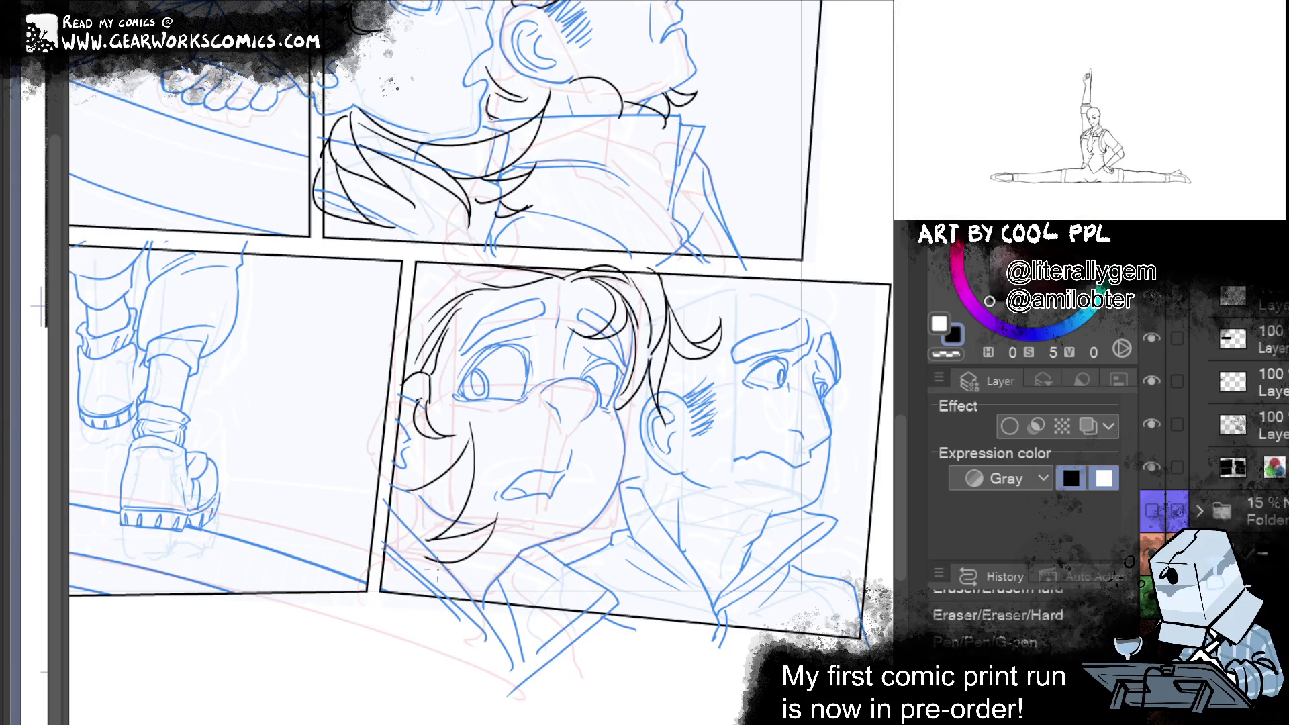
Ink the jaw edge, sweeping curves under the chin, and a collar line
{"action": "left_click_drag", "start_coordinate": [402, 500], "coordinate": [423, 577]}
{"action": "key", "text": "ctrl+z"}
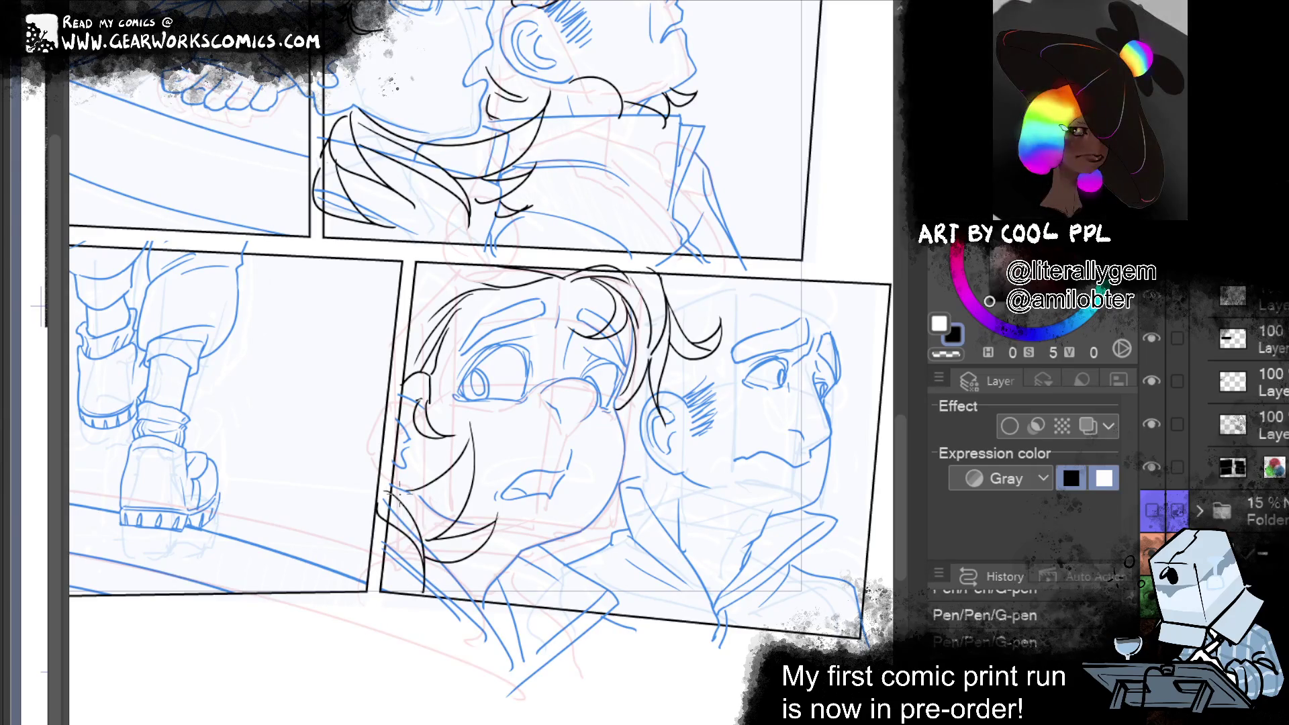
{"action": "left_click_drag", "start_coordinate": [510, 561], "coordinate": [614, 593]}
{"action": "left_click_drag", "start_coordinate": [557, 540], "coordinate": [613, 592]}
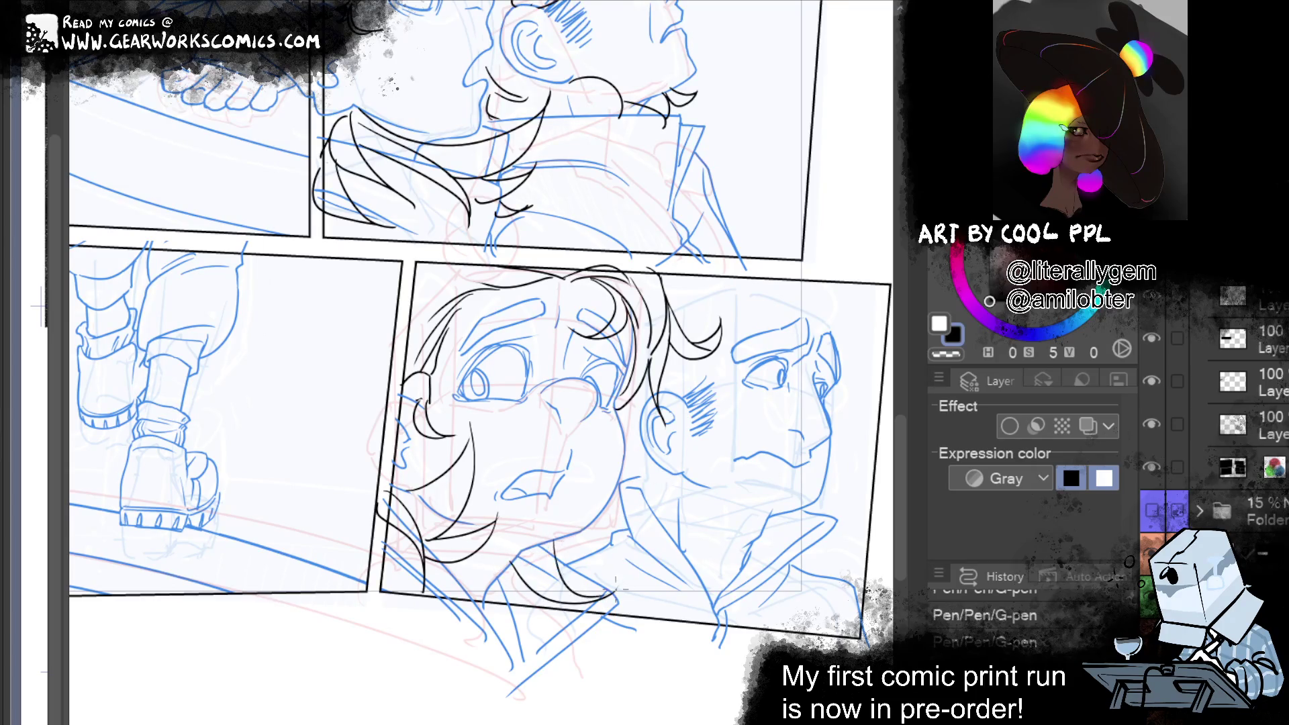
{"action": "left_click_drag", "start_coordinate": [558, 560], "coordinate": [647, 524]}
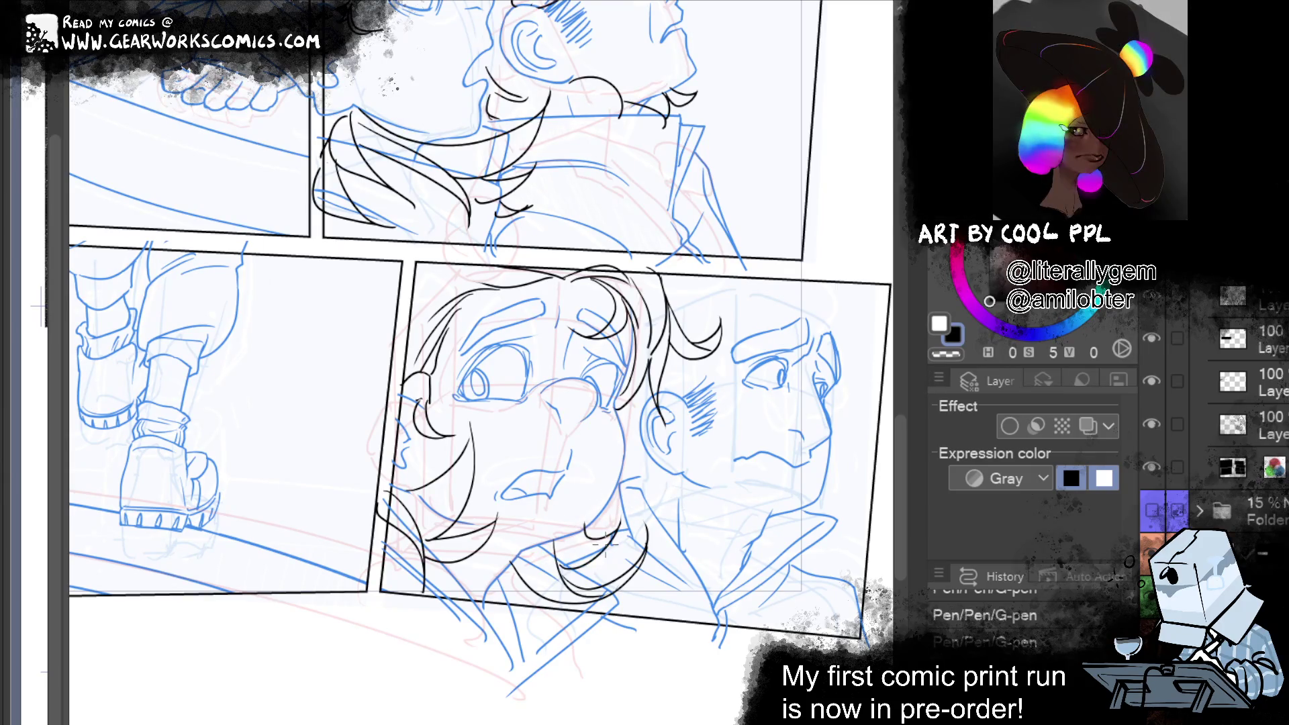
{"action": "mouse_move", "coordinate": [531, 536]}
{"action": "left_mouse_down"}
{"action": "mouse_move", "coordinate": [596, 643]}
{"action": "mouse_move", "coordinate": [508, 551]}
{"action": "left_mouse_up"}
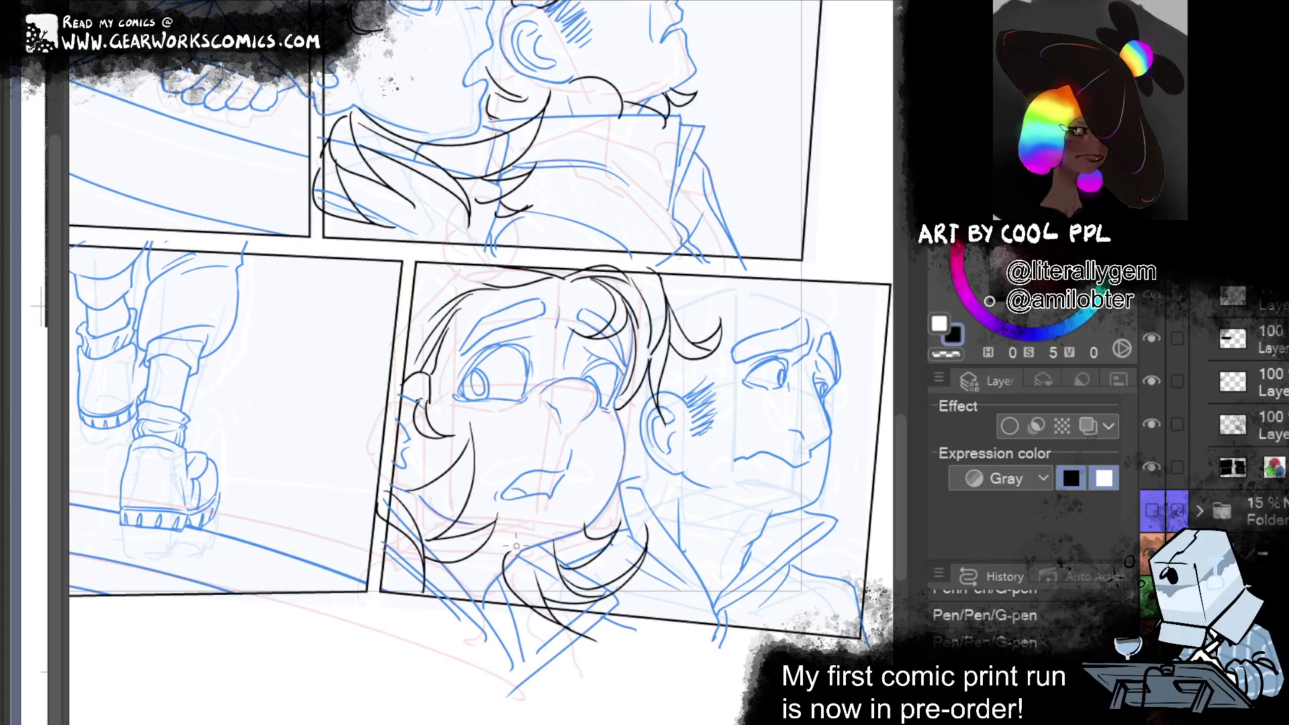
Erase stray hair lines and add short dark strokes along the hair's left edge
{"action": "left_click_drag", "start_coordinate": [591, 492], "coordinate": [588, 533]}
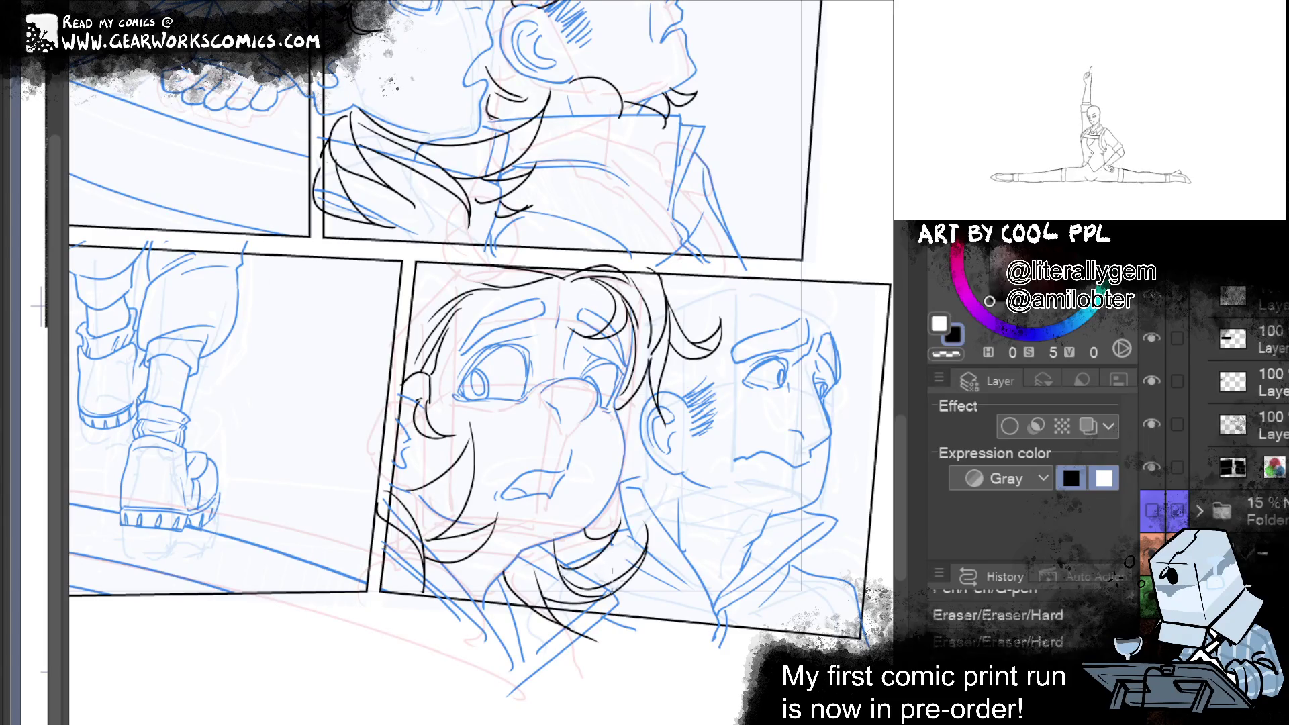
{"action": "left_click_drag", "start_coordinate": [620, 567], "coordinate": [618, 577]}
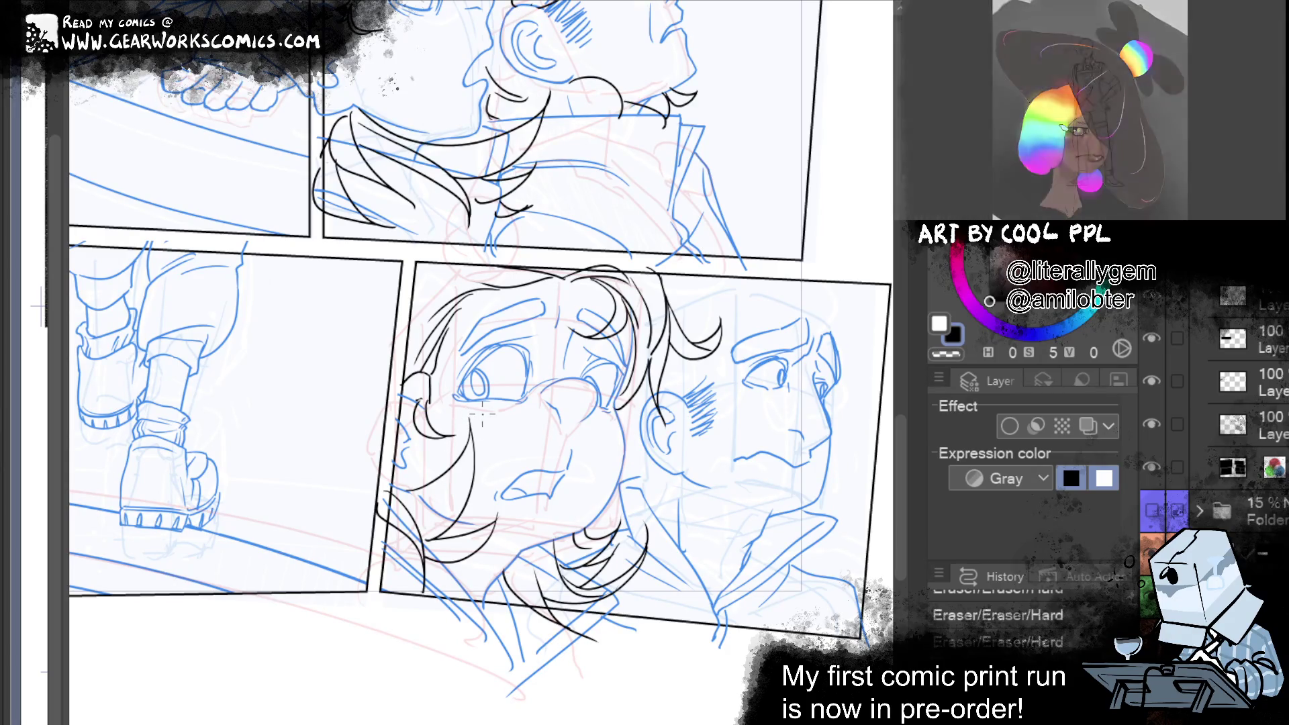
{"action": "left_click_drag", "start_coordinate": [439, 435], "coordinate": [447, 443]}
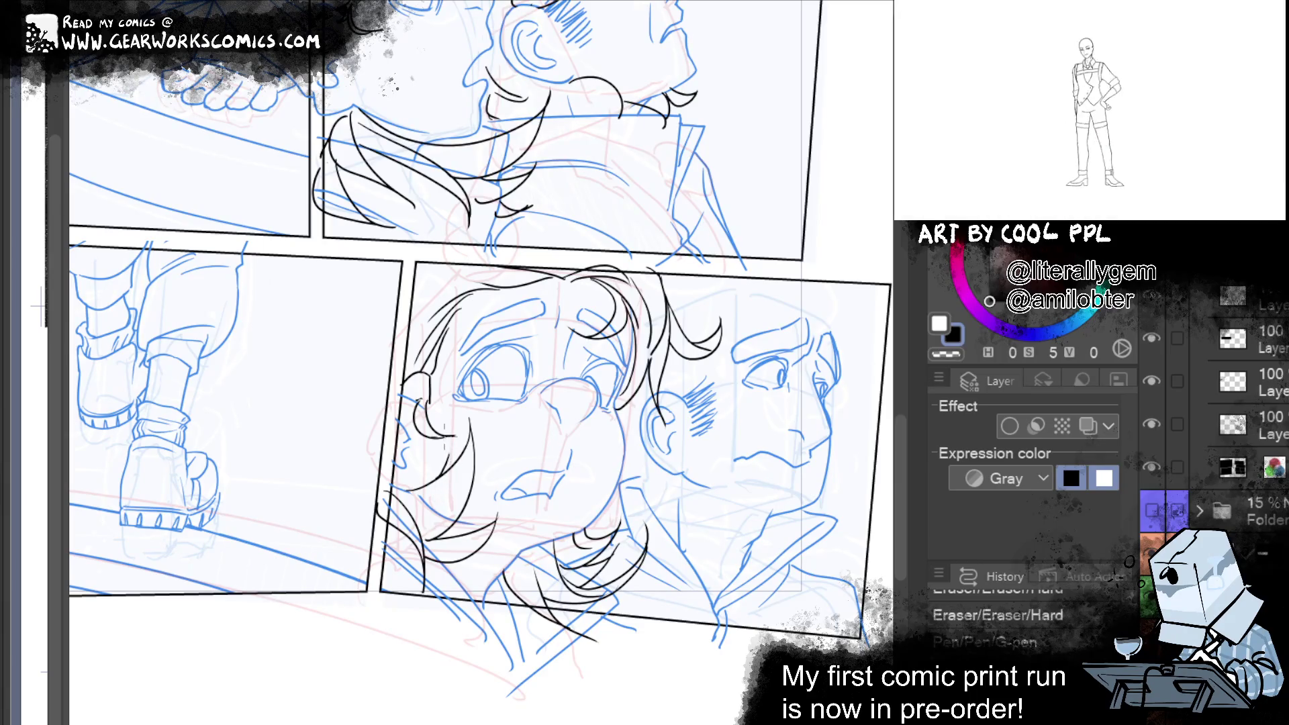
{"action": "left_click_drag", "start_coordinate": [416, 480], "coordinate": [399, 488]}
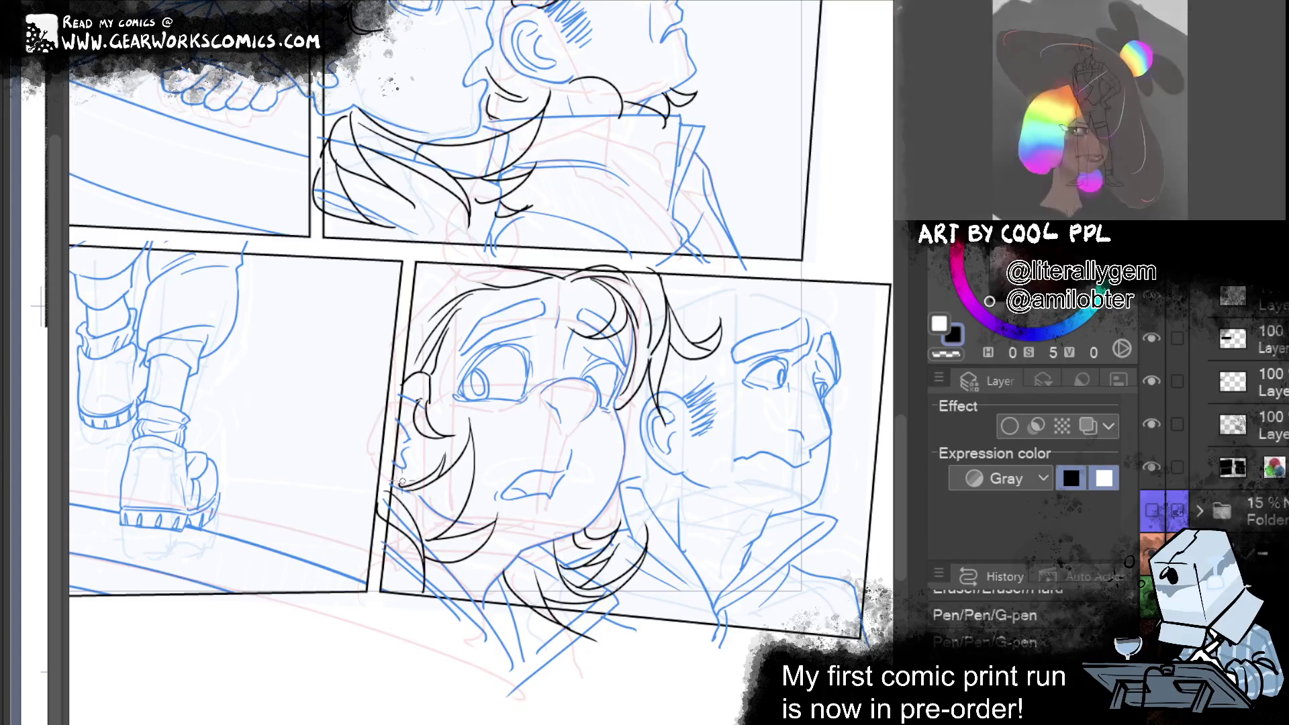
{"action": "mouse_move", "coordinate": [409, 493]}
{"action": "left_mouse_down"}
{"action": "mouse_move", "coordinate": [401, 477]}
{"action": "mouse_move", "coordinate": [323, 515]}
{"action": "left_mouse_up"}
{"action": "left_click_drag", "start_coordinate": [664, 582], "coordinate": [674, 591]}
{"action": "left_click_drag", "start_coordinate": [382, 530], "coordinate": [348, 577]}
Undo the last pen stroke, then redo all the undone strokes and erasure
{"action": "key", "text": "ctrl+z"}
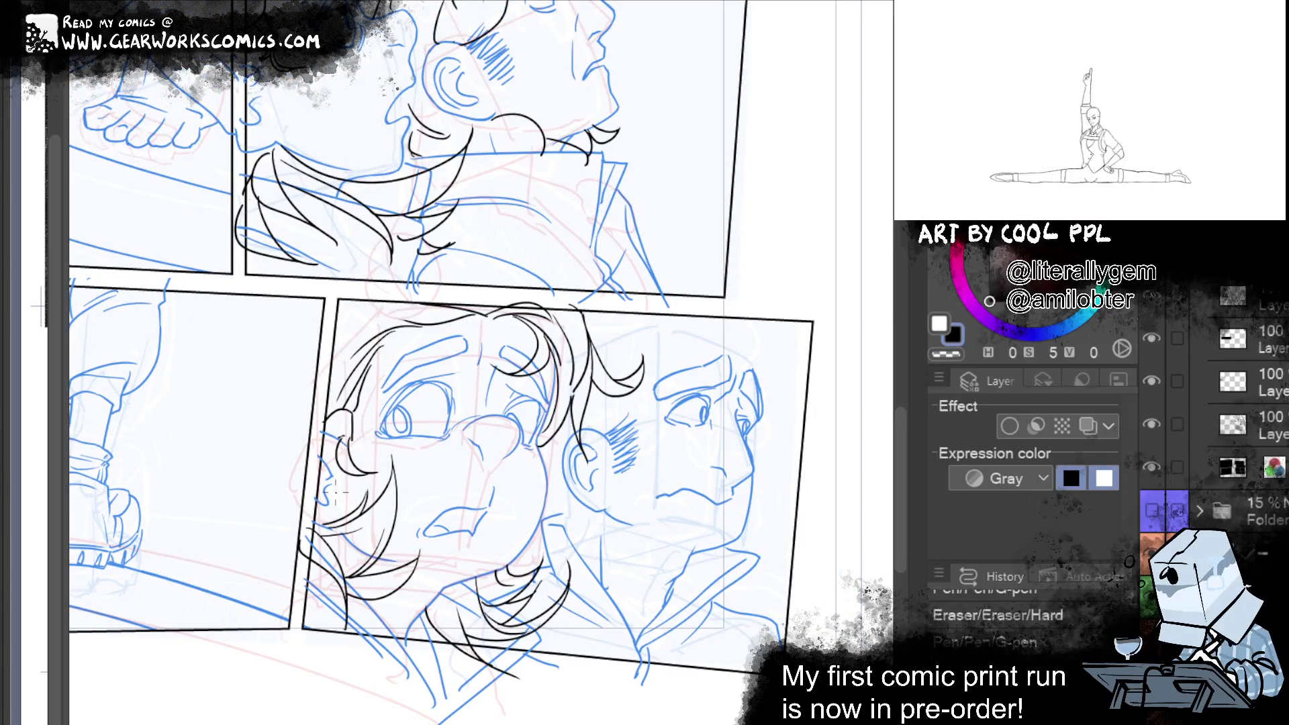
{"action": "key", "text": "ctrl+y"}
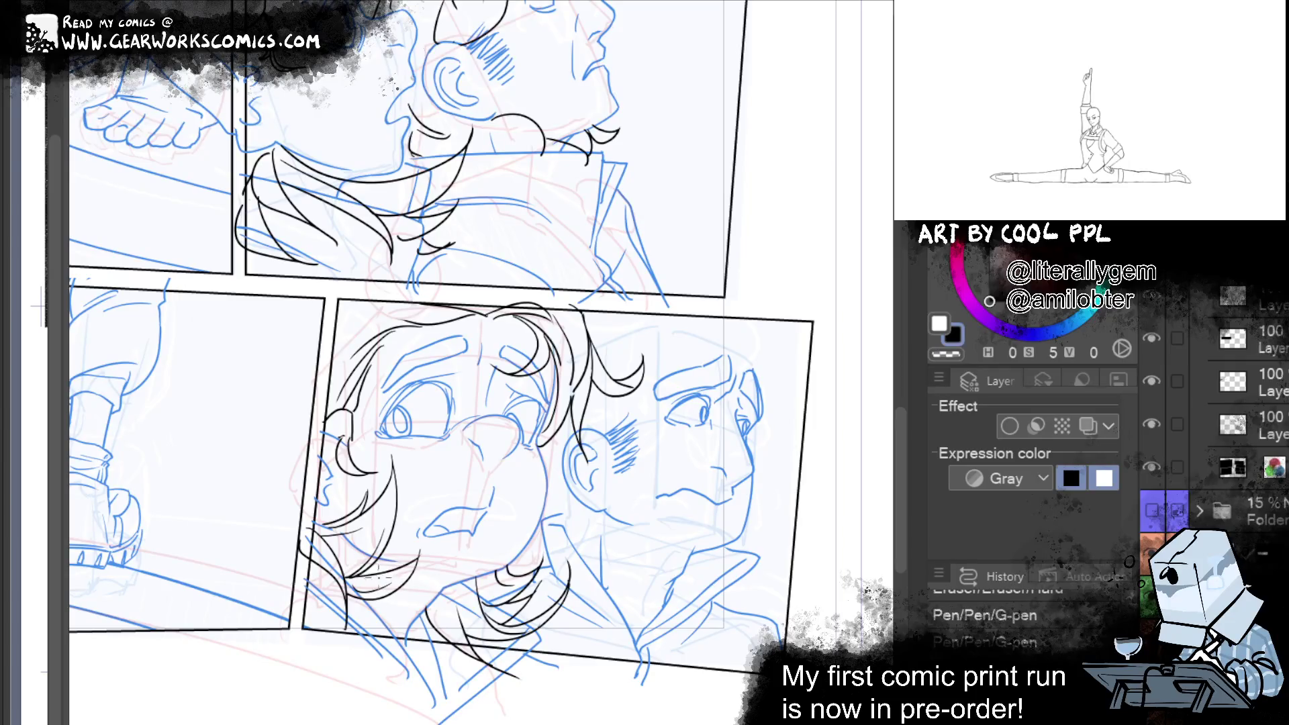
{"action": "key", "text": "ctrl+y"}
{"action": "key", "text": "ctrl+y"}
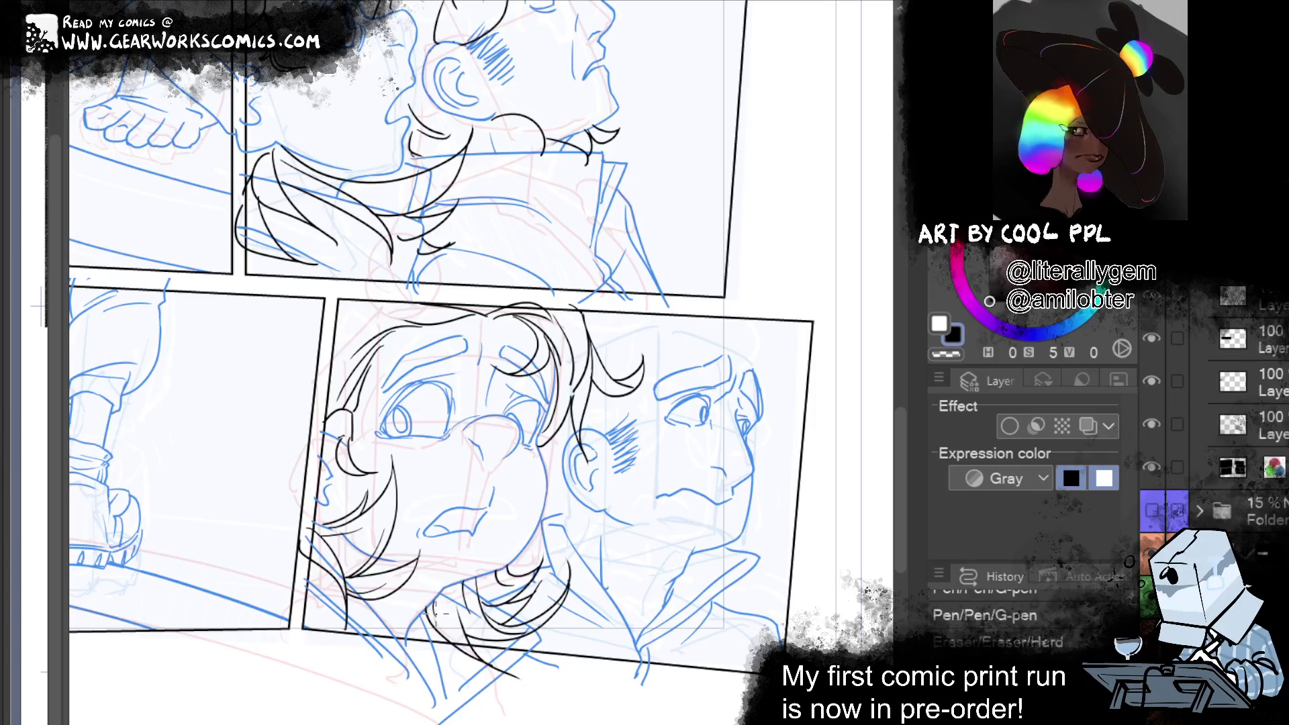
{"action": "key", "text": "ctrl+y"}
{"action": "key", "text": "ctrl+y"}
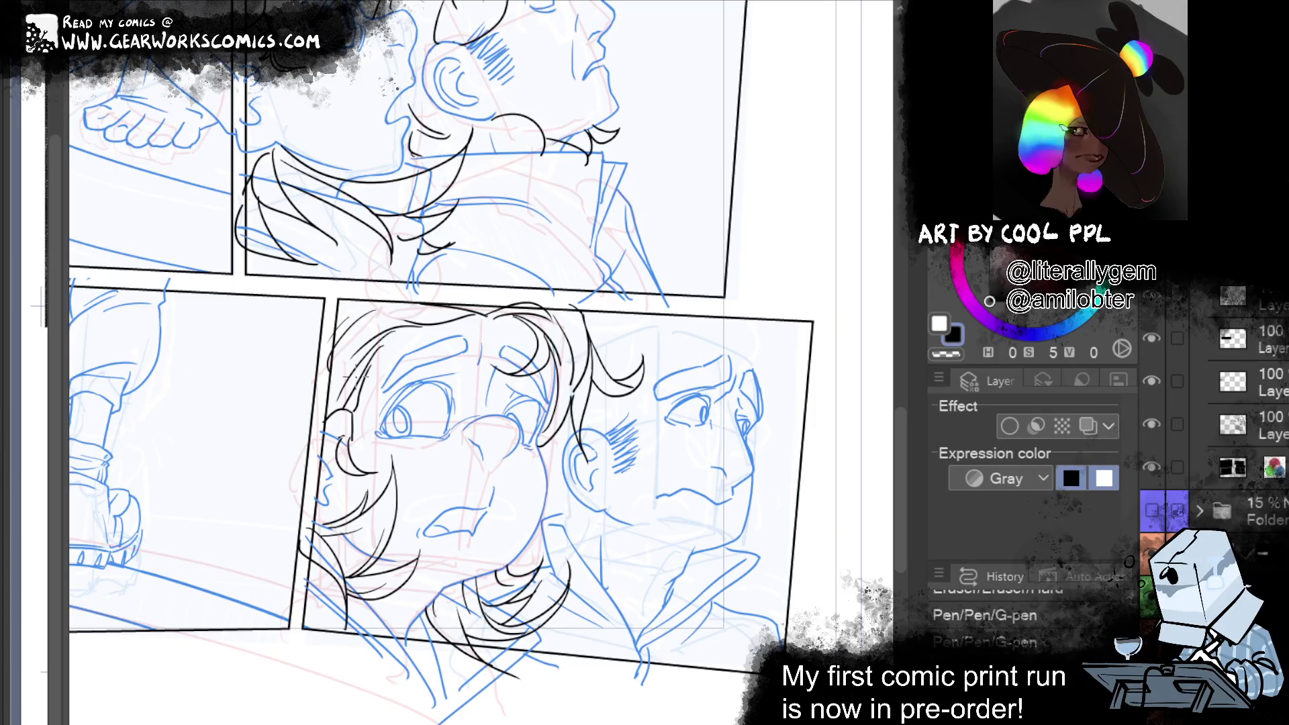
{"action": "key", "text": "ctrl+y"}
Add a hair stroke to the left character and keep an erasure after comparing with undo/redo
{"action": "scroll", "coordinate": [443, 363], "scroll_direction": "up", "scroll_amount": 5}
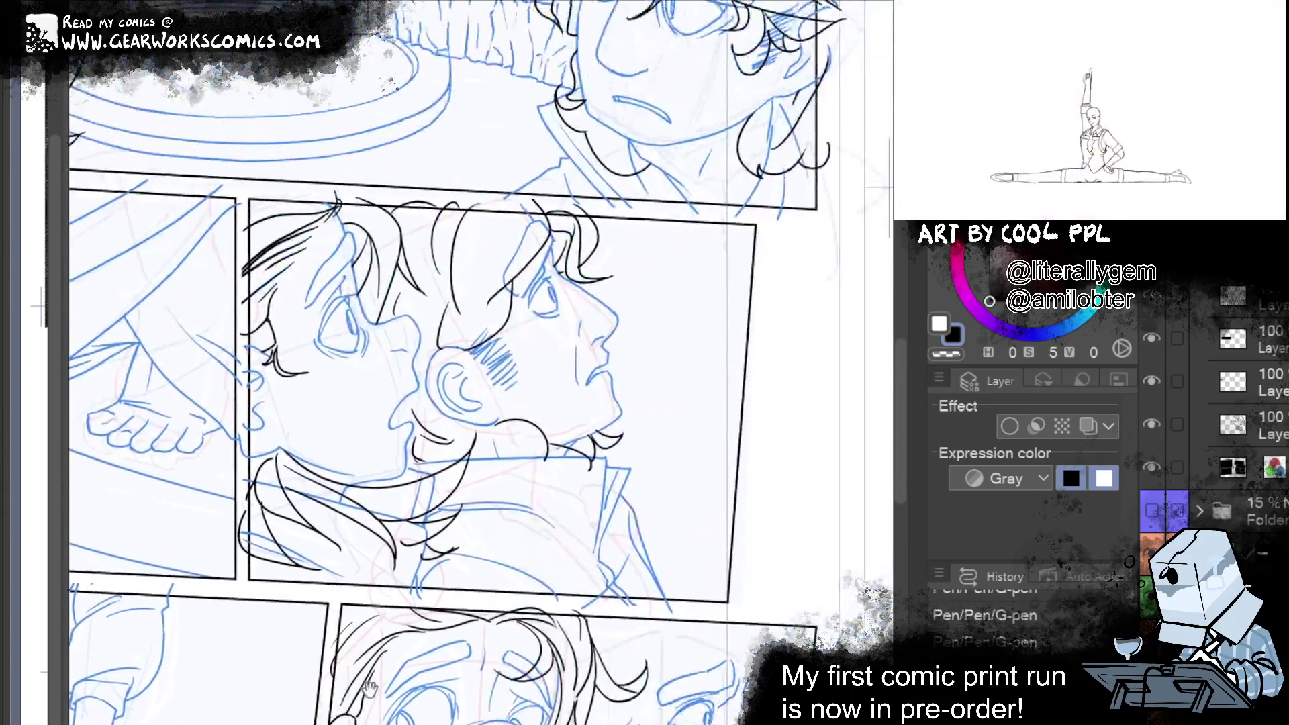
{"action": "left_click_drag", "start_coordinate": [281, 453], "coordinate": [266, 493]}
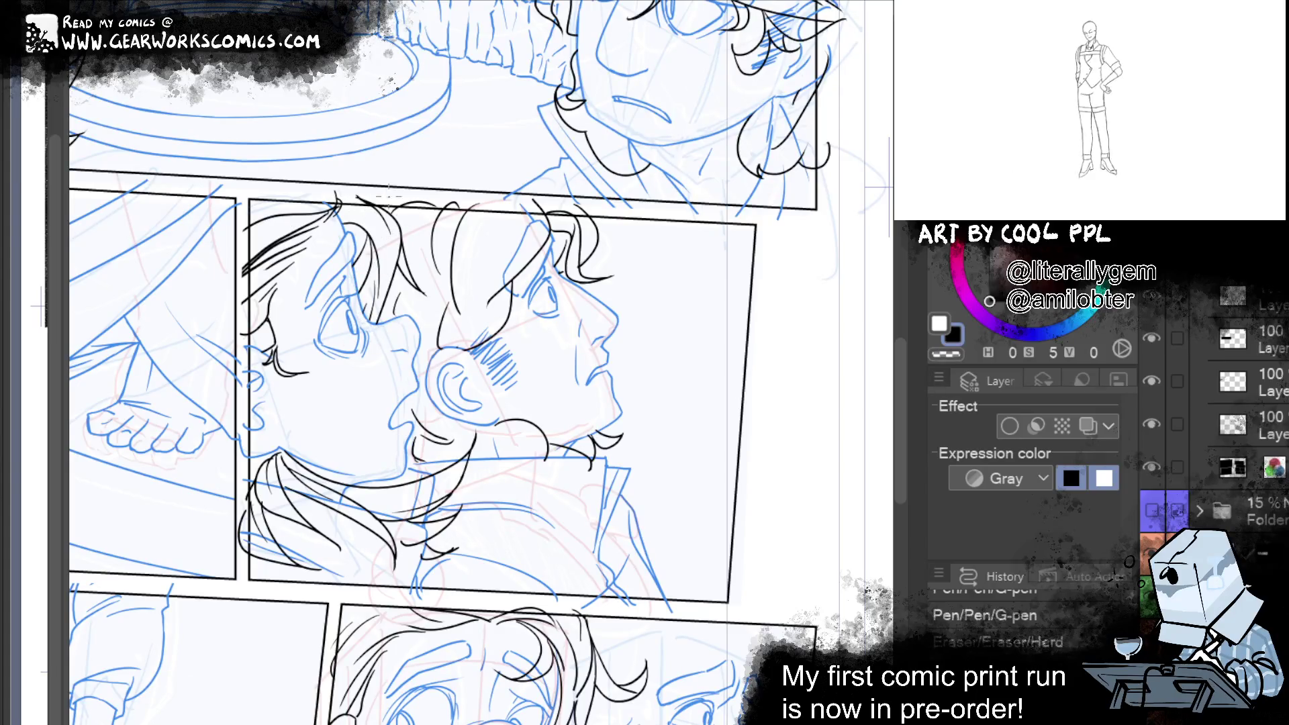
{"action": "left_click_drag", "start_coordinate": [376, 195], "coordinate": [364, 175]}
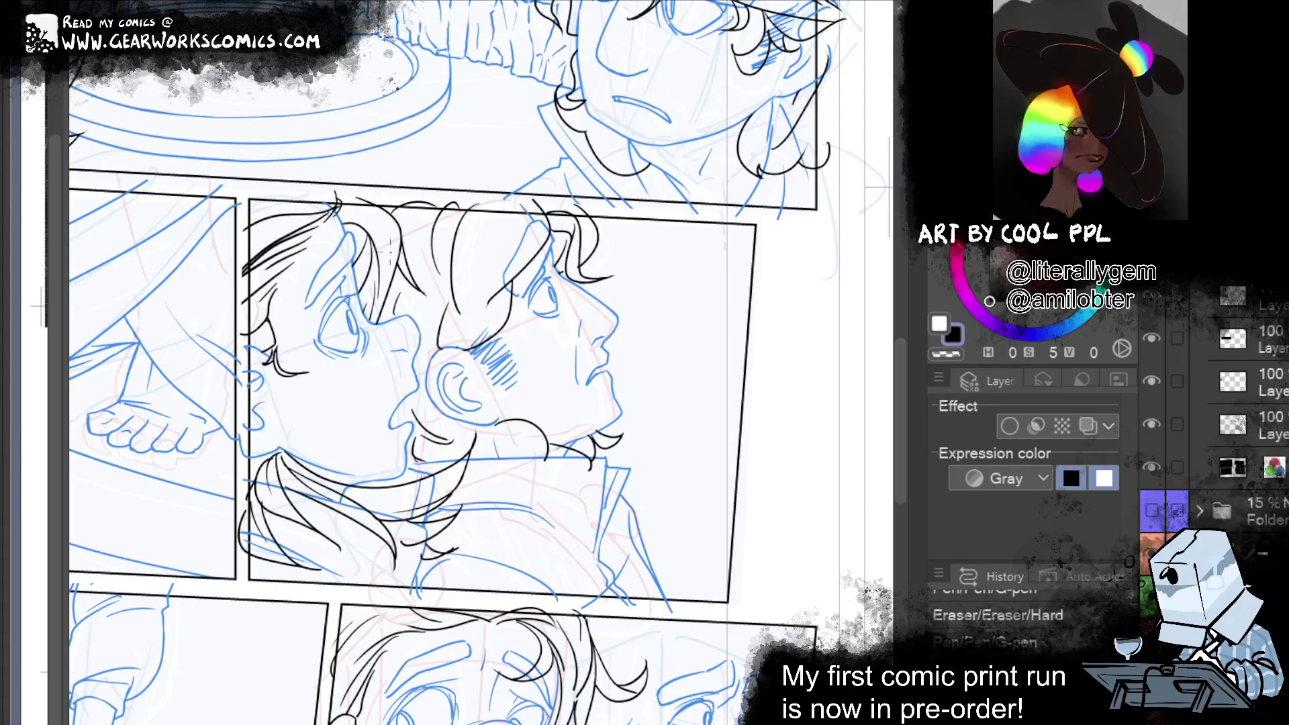
{"action": "key", "text": "ctrl+z"}
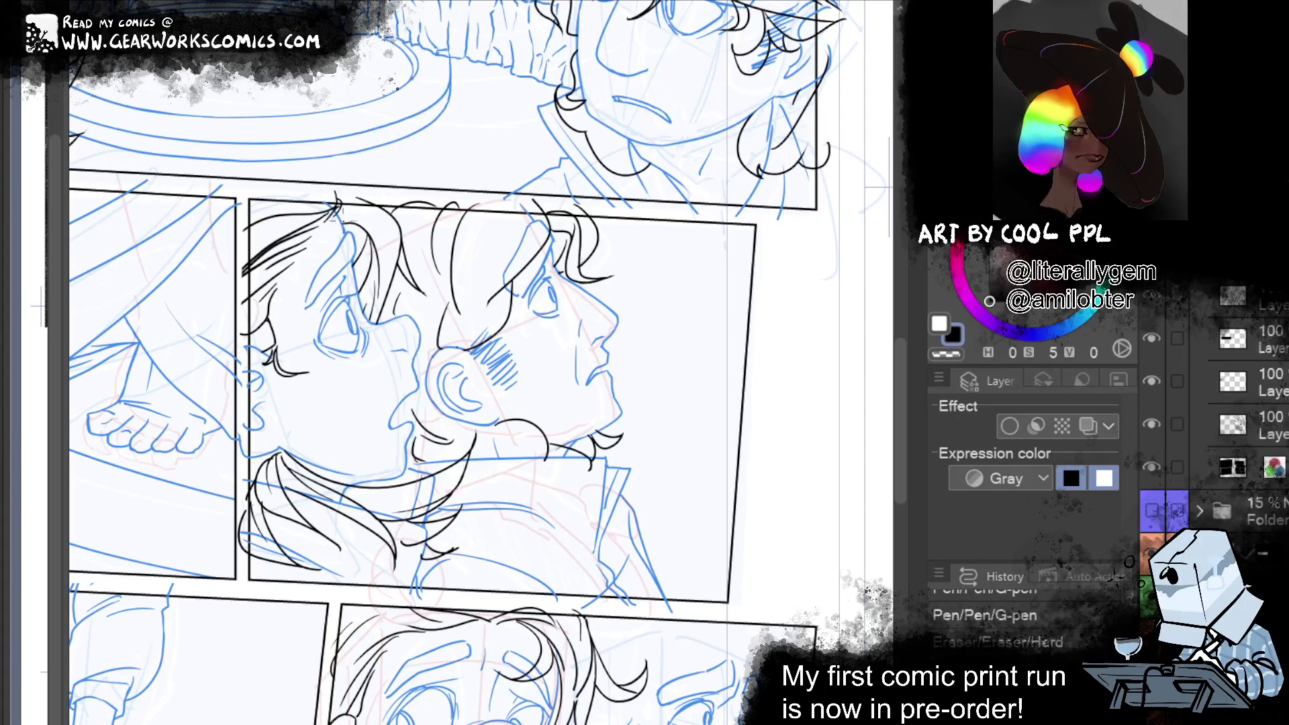
{"action": "key", "text": "ctrl+y"}
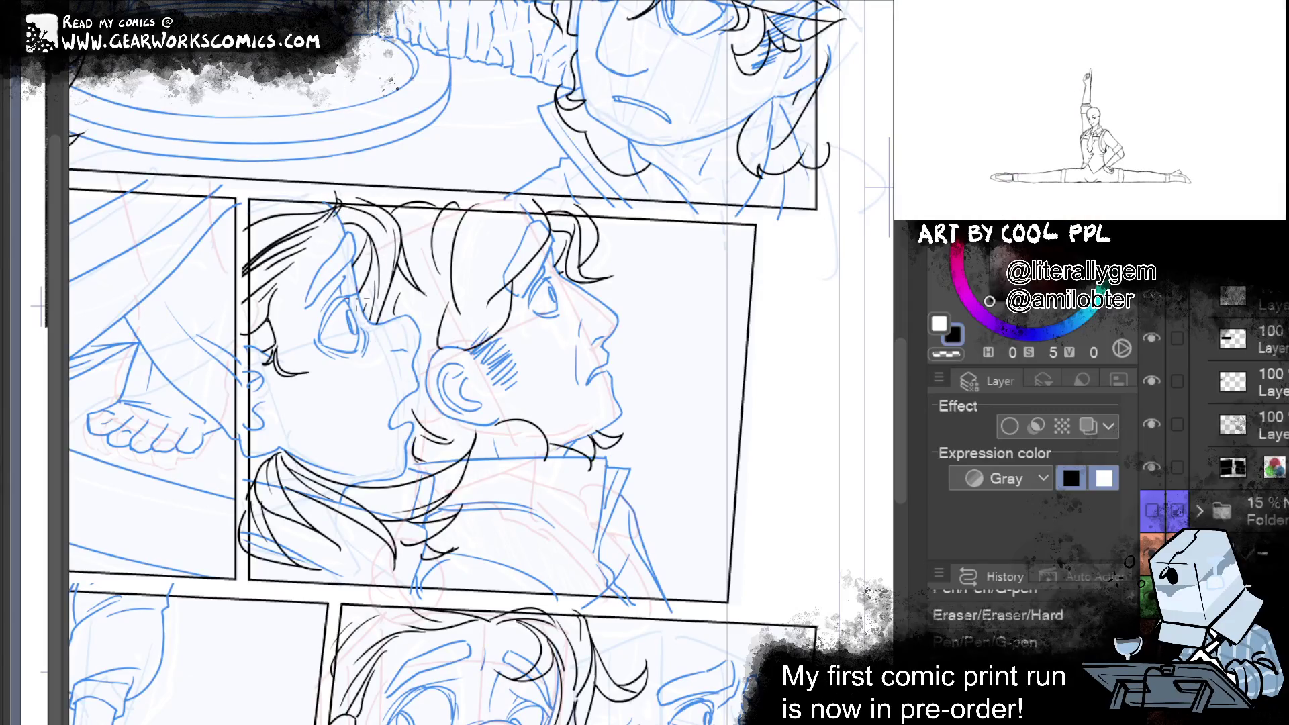
{"action": "key", "text": "ctrl+z"}
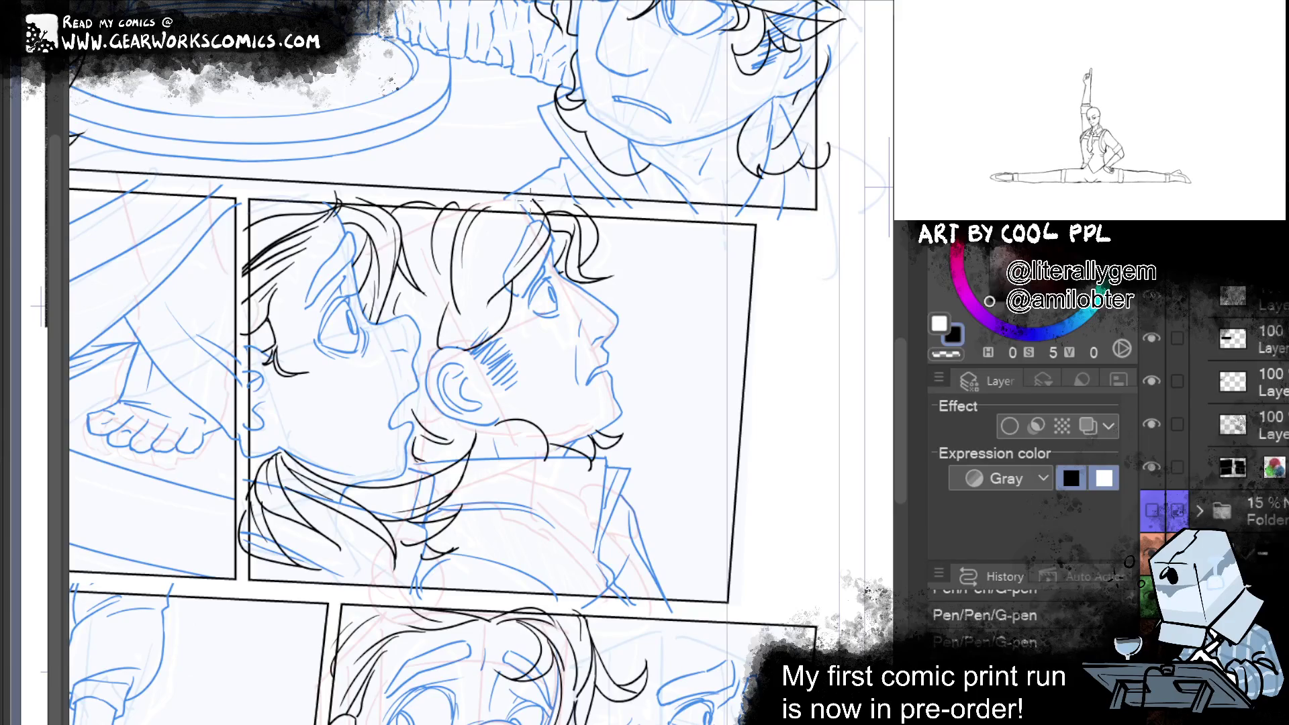
{"action": "key", "text": "ctrl+y"}
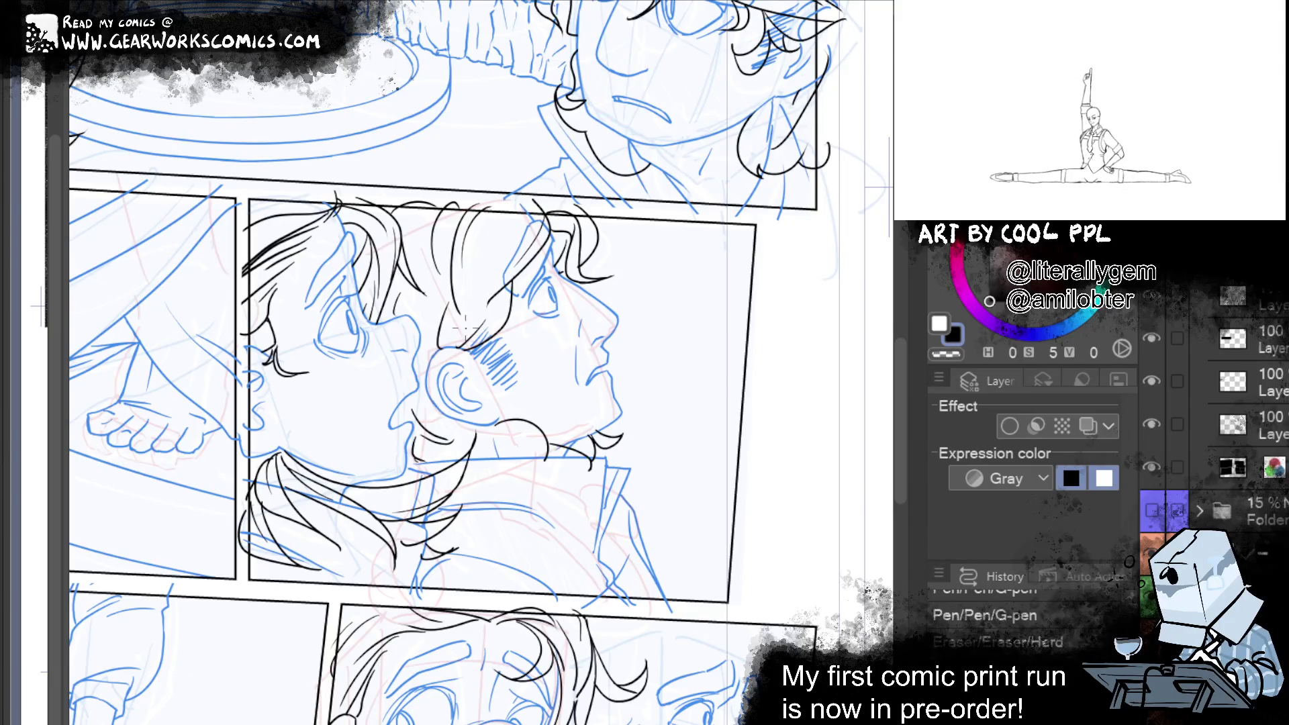
{"action": "key", "text": "ctrl+y"}
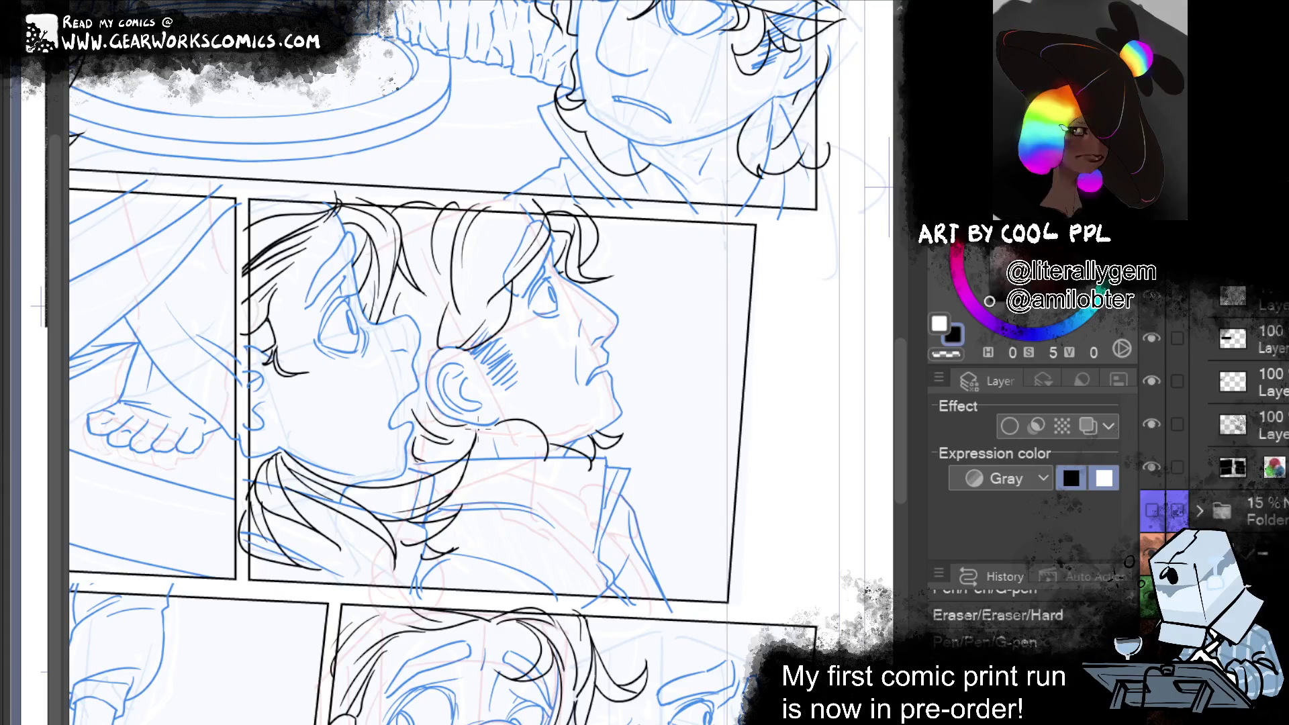
Ink a hair curl near the neck and short strokes on top of the hair
{"action": "left_click_drag", "start_coordinate": [502, 431], "coordinate": [534, 462]}
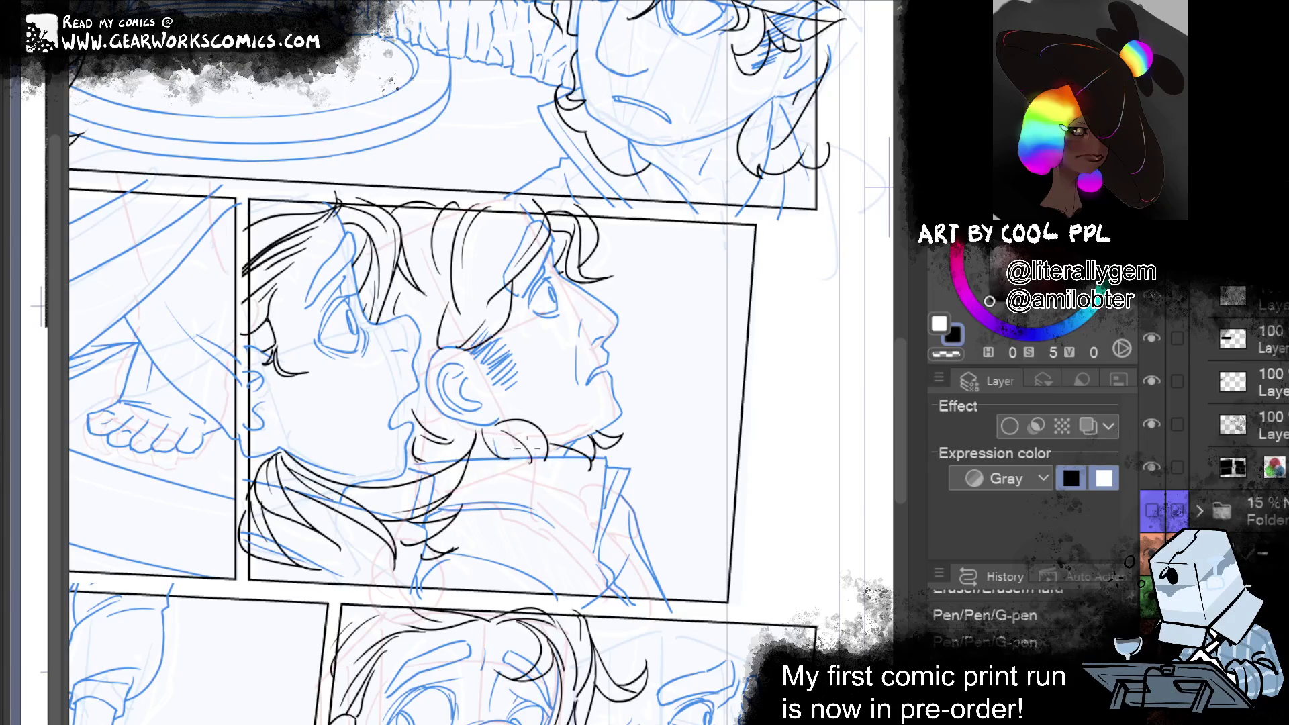
{"action": "left_click_drag", "start_coordinate": [461, 436], "coordinate": [473, 419]}
{"action": "left_click_drag", "start_coordinate": [589, 259], "coordinate": [571, 279]}
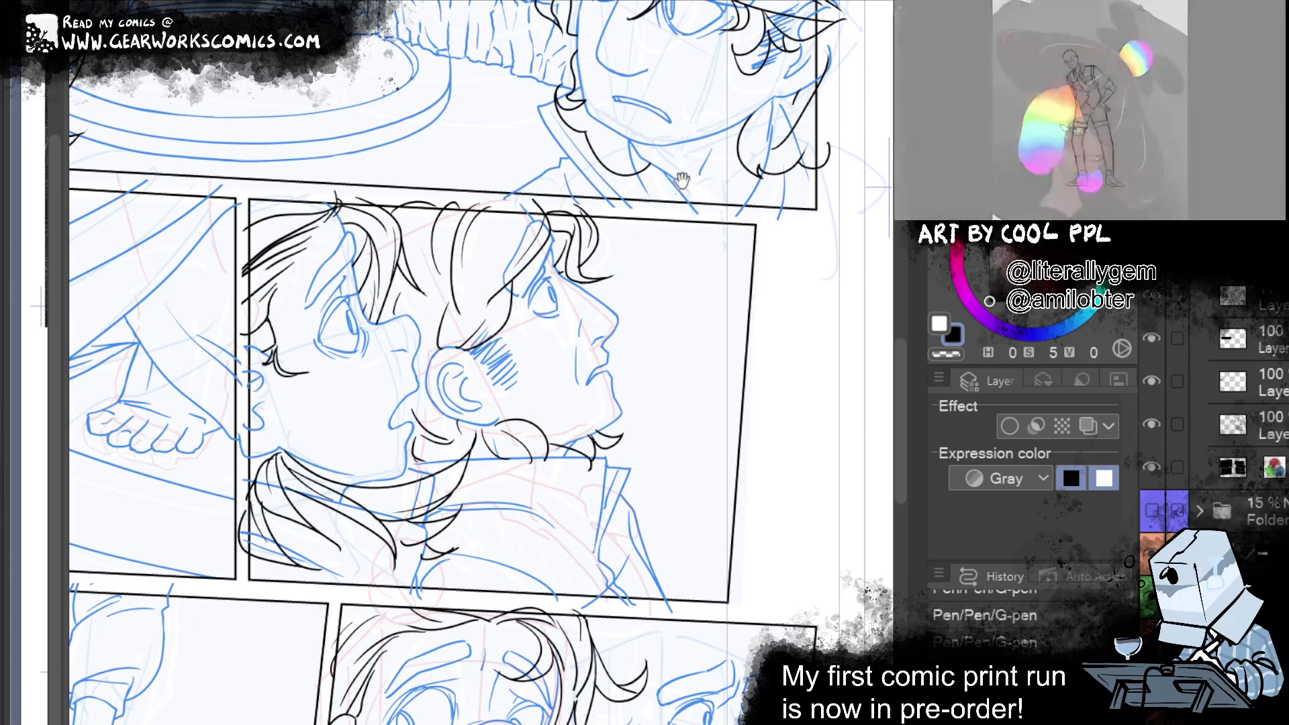
{"action": "scroll", "coordinate": [609, 527], "scroll_direction": "up", "scroll_amount": 5}
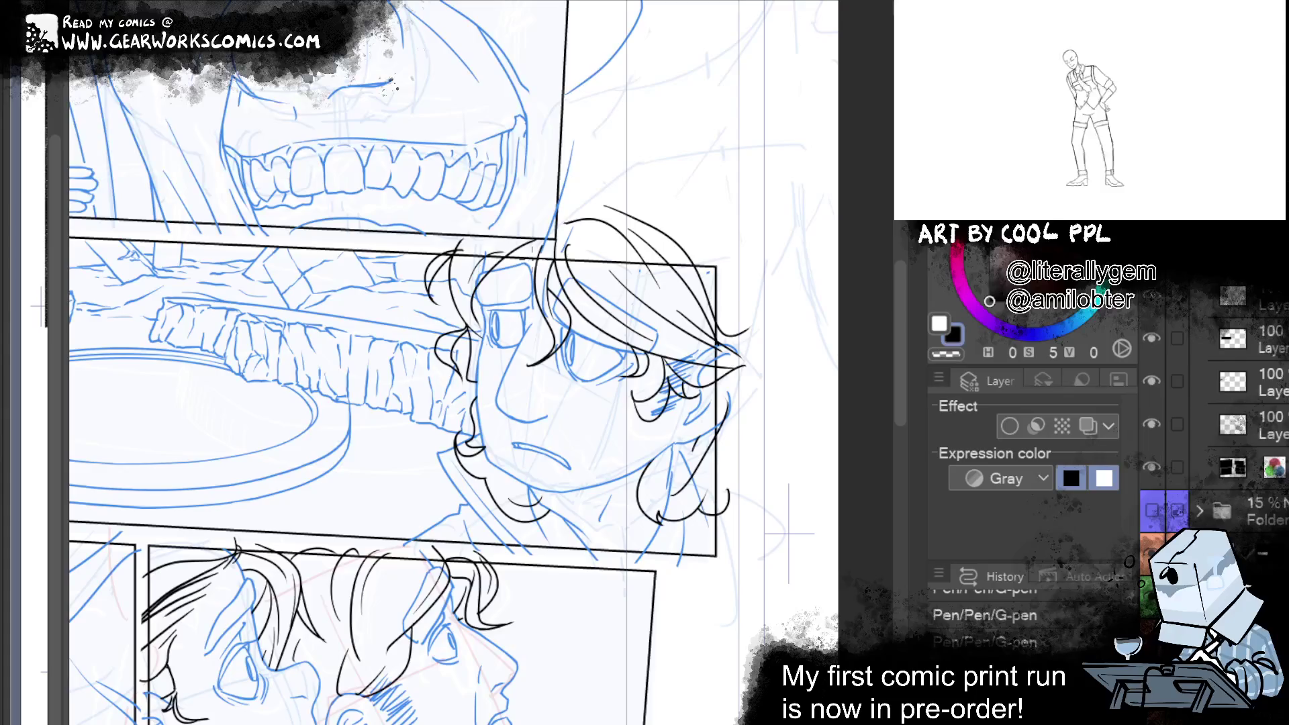
Mirror the canvas to check, then redraw the right man's hair outline with a hooked end by the ear
{"action": "key", "text": "h"}
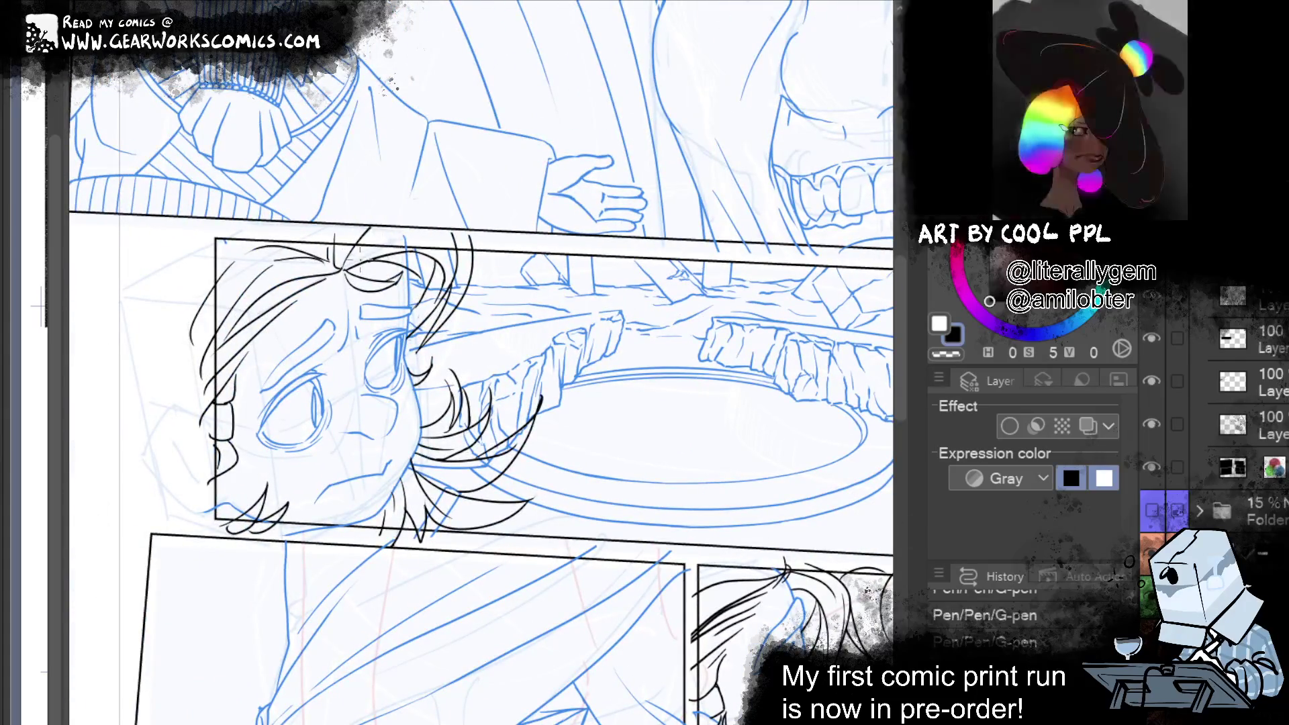
{"action": "scroll", "coordinate": [484, 323], "scroll_direction": "down", "scroll_amount": 5}
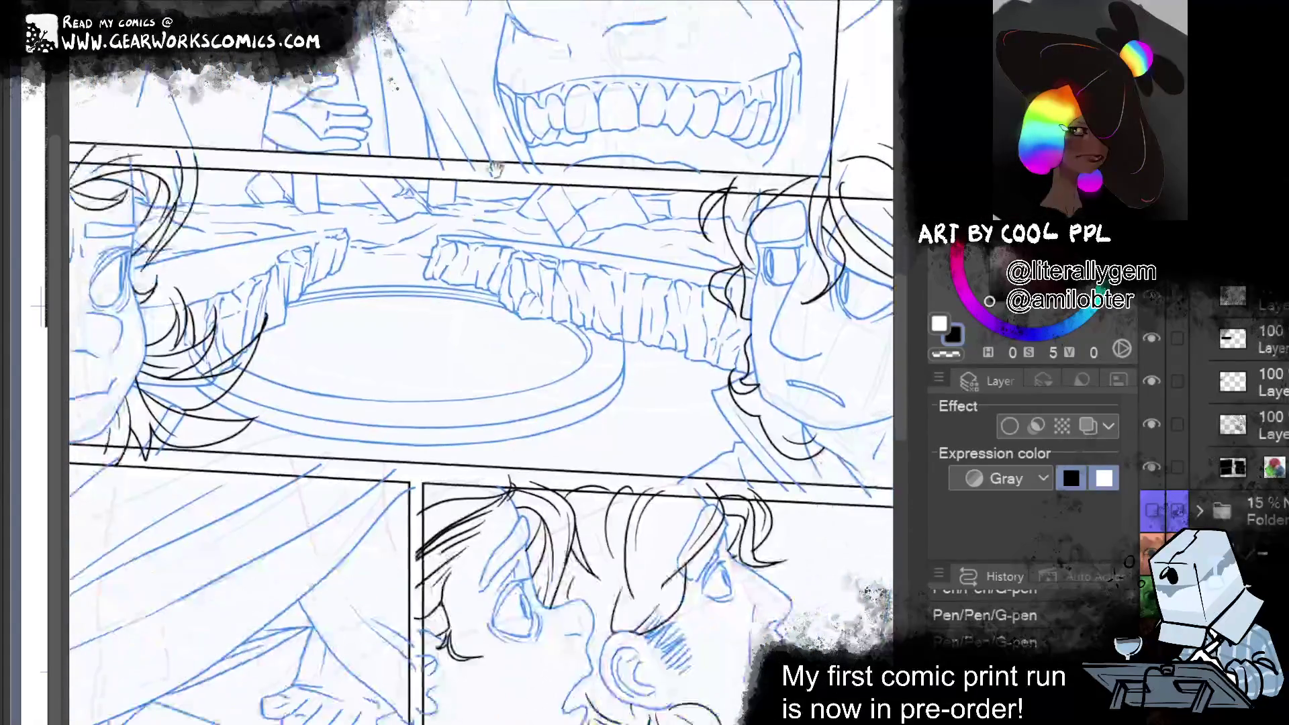
{"action": "scroll", "coordinate": [772, 424], "scroll_direction": "down", "scroll_amount": 3}
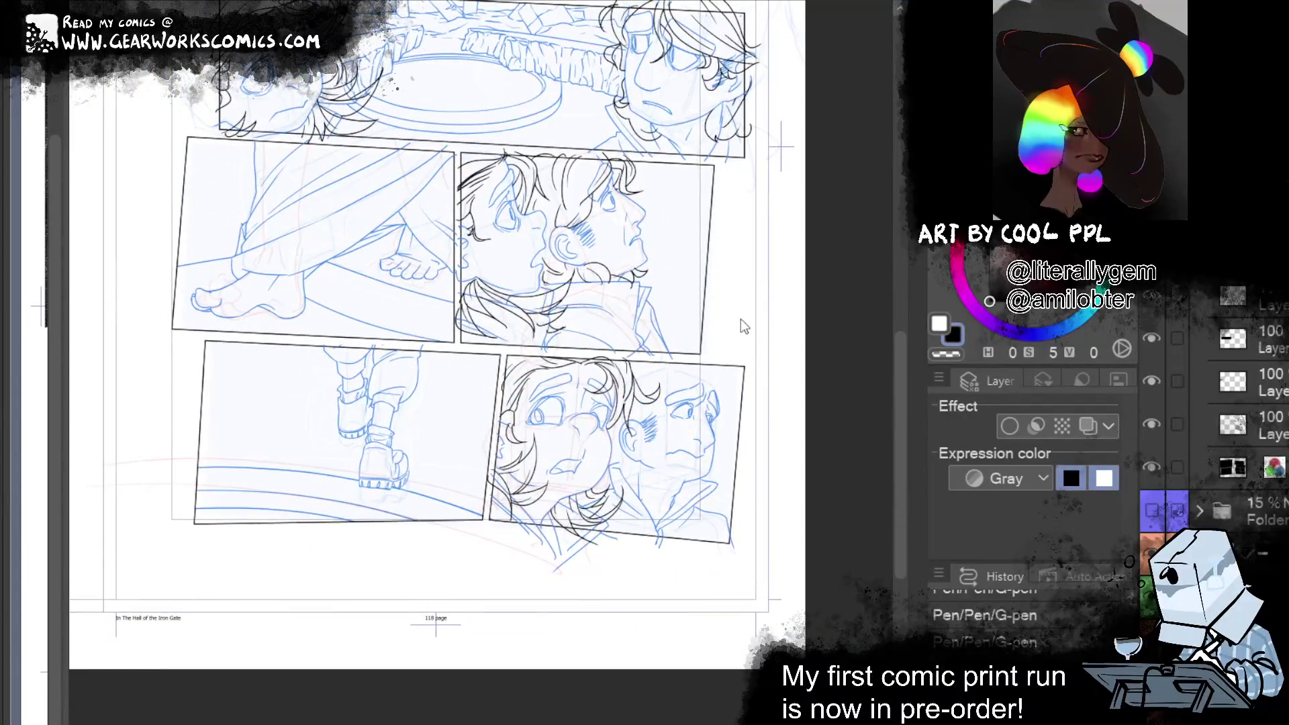
{"action": "scroll", "coordinate": [743, 323], "scroll_direction": "up", "scroll_amount": 5}
{"action": "scroll", "coordinate": [631, 446], "scroll_direction": "right", "scroll_amount": 5}
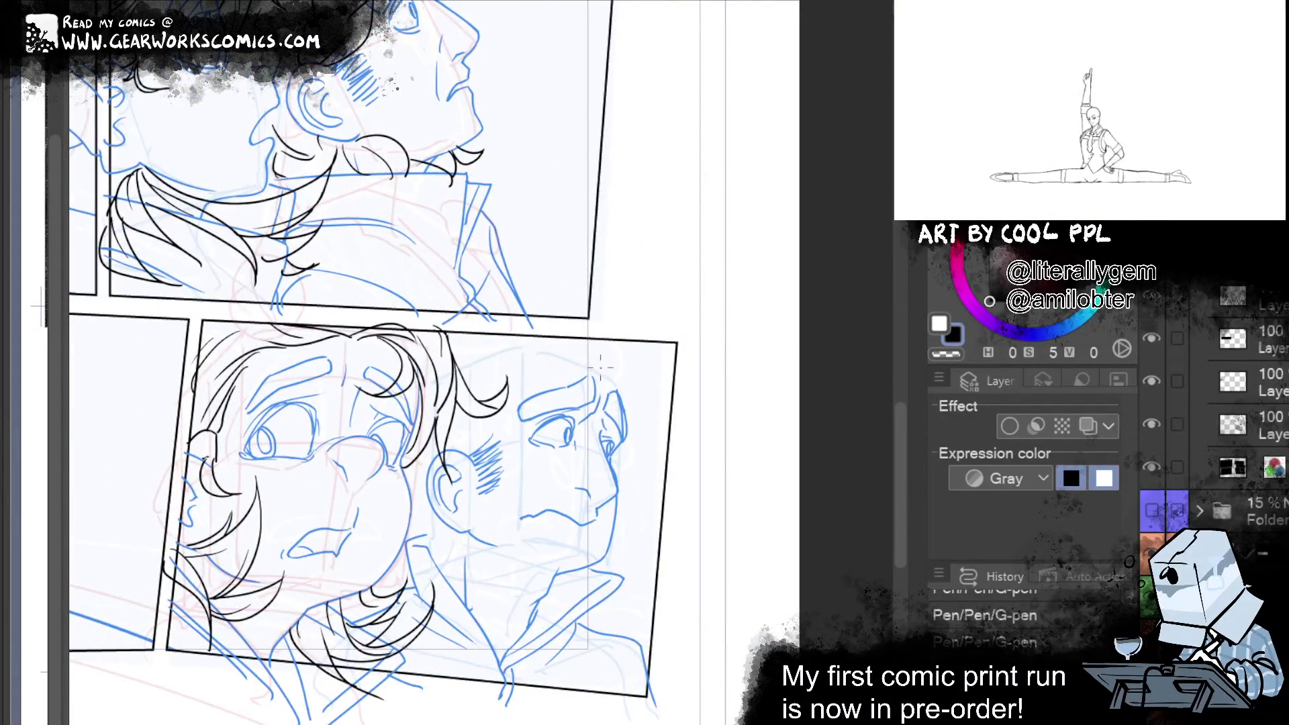
{"action": "key", "text": "ctrl+z"}
{"action": "mouse_move", "coordinate": [597, 347]}
{"action": "left_mouse_down"}
{"action": "mouse_move", "coordinate": [629, 455]}
{"action": "mouse_move", "coordinate": [618, 466]}
{"action": "left_mouse_up"}
{"action": "mouse_move", "coordinate": [607, 357]}
{"action": "left_mouse_down"}
{"action": "mouse_move", "coordinate": [597, 379]}
{"action": "mouse_move", "coordinate": [531, 345]}
{"action": "mouse_move", "coordinate": [475, 386]}
{"action": "mouse_move", "coordinate": [525, 344]}
{"action": "left_mouse_up"}
{"action": "key", "text": "ctrl+z"}
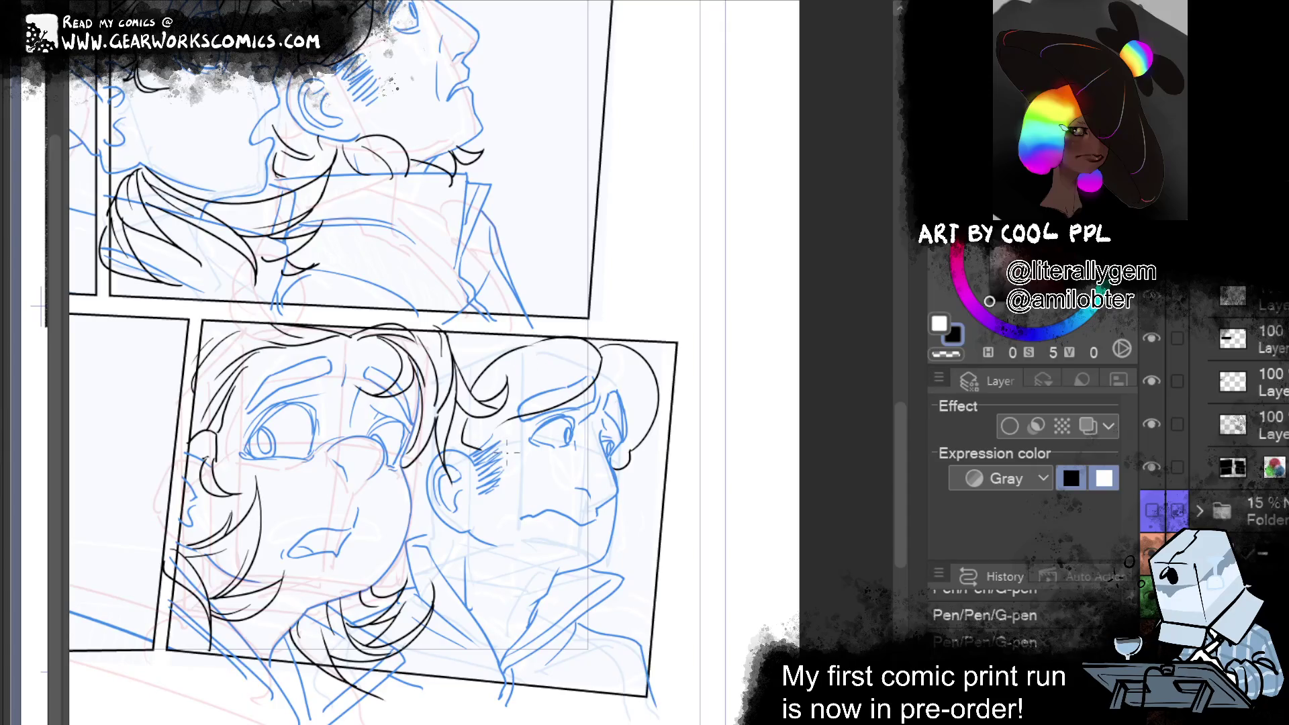
Add short G-pen hatch strokes across the right man's cheek, undoing the unwanted ones
{"action": "mouse_move", "coordinate": [469, 463]}
{"action": "left_mouse_down"}
{"action": "mouse_move", "coordinate": [500, 478]}
{"action": "mouse_move", "coordinate": [472, 458]}
{"action": "left_mouse_up"}
{"action": "key", "text": "ctrl+z"}
{"action": "key", "text": "ctrl+z"}
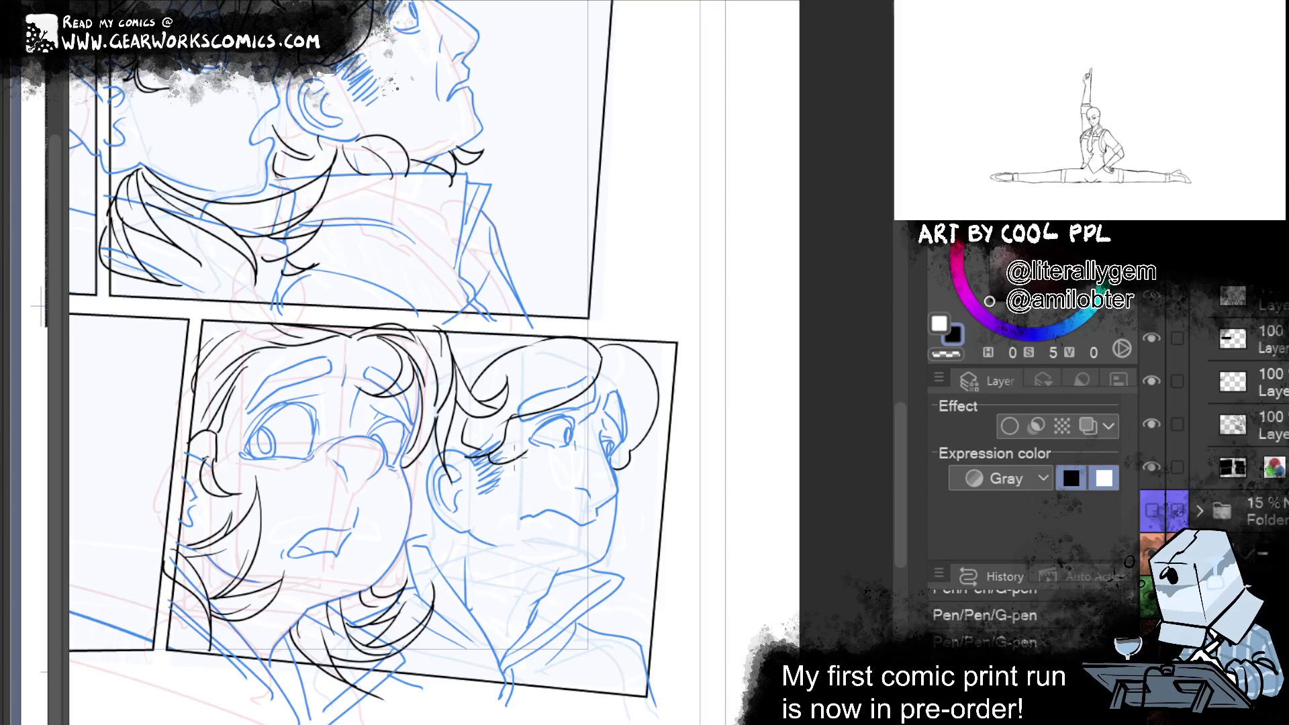
{"action": "mouse_move", "coordinate": [501, 468]}
{"action": "left_mouse_down"}
{"action": "mouse_move", "coordinate": [471, 481]}
{"action": "mouse_move", "coordinate": [468, 472]}
{"action": "left_mouse_up"}
{"action": "mouse_move", "coordinate": [522, 446]}
{"action": "left_mouse_down"}
{"action": "mouse_move", "coordinate": [505, 473]}
{"action": "mouse_move", "coordinate": [526, 454]}
{"action": "mouse_move", "coordinate": [500, 445]}
{"action": "left_mouse_up"}
{"action": "key", "text": "ctrl+z"}
{"action": "key", "text": "ctrl+z"}
{"action": "key", "text": "ctrl+z"}
{"action": "key", "text": "ctrl+z"}
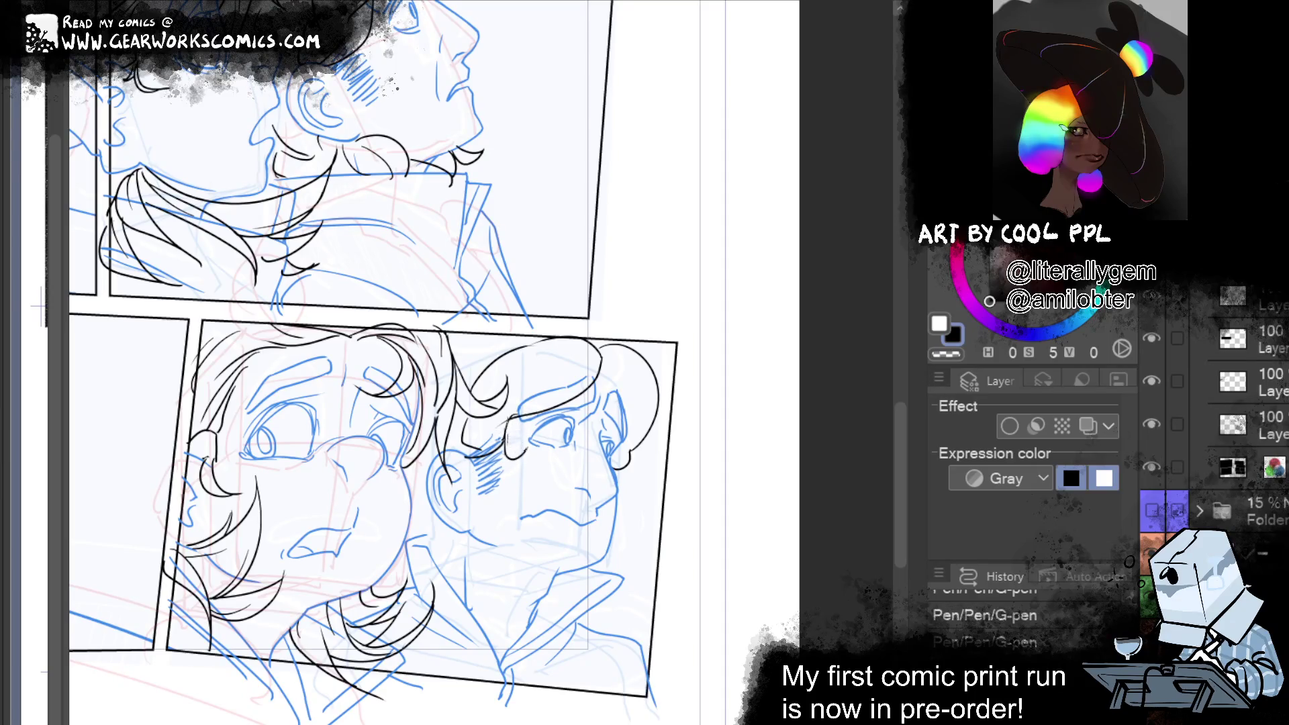